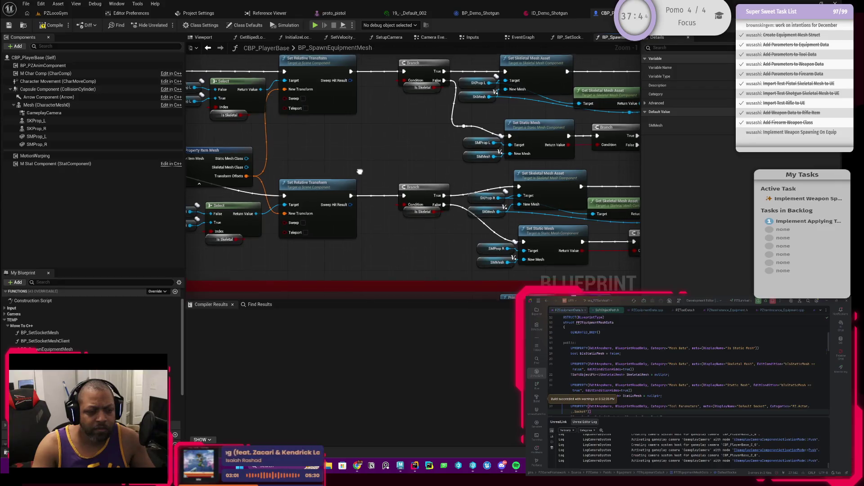
# Pan back to the BP_SpawnEquipmentMesh entry node and select the upper Item Mesh Break Struct node
pyautogui.moveTo(376, 210); pyautogui.dragTo(369, 182)
pyautogui.moveTo(309, 209)
pyautogui.mouseDown()
pyautogui.moveTo(371, 227)
pyautogui.moveTo(554, 231)
pyautogui.mouseUp()
pyautogui.moveTo(421, 224); pyautogui.dragTo(433, 233)
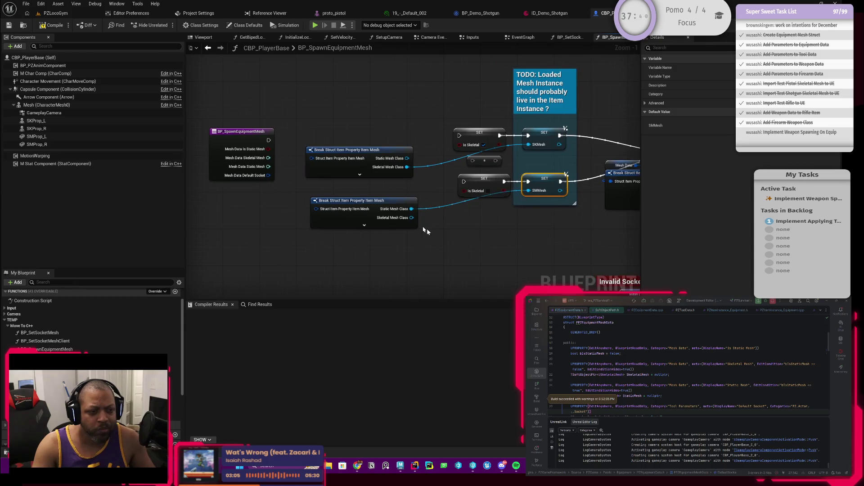
pyautogui.click(333, 150)
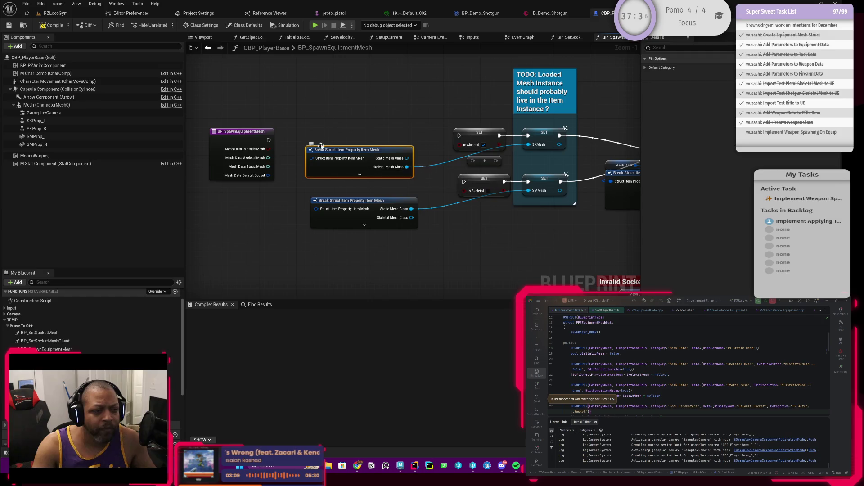
pyautogui.moveTo(320, 135); pyautogui.dragTo(383, 144)
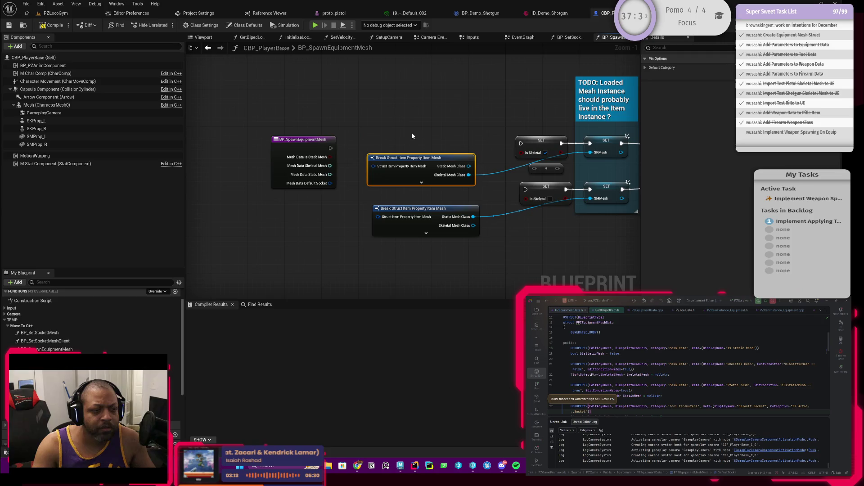
# Add a Mesh Data getter and wire it into a new Break PZEquipment Mesh Data node
pyautogui.rightClick(312, 223)
pyautogui.write('meshdata')
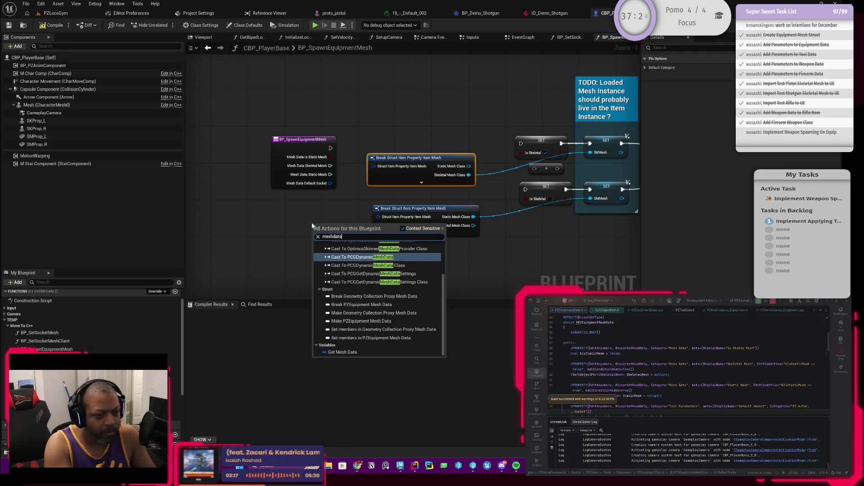
pyautogui.press('Down')
pyautogui.press('Down')
pyautogui.press('Down')
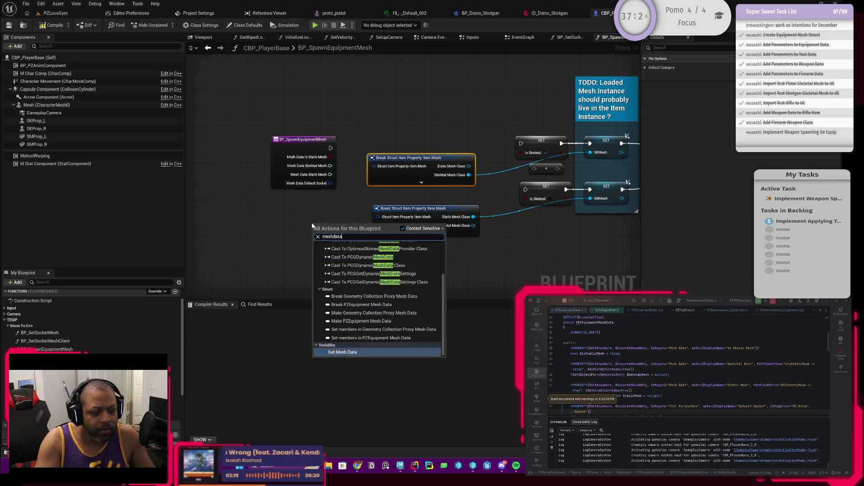
pyautogui.press('Return')
pyautogui.moveTo(340, 229); pyautogui.dragTo(350, 261)
pyautogui.write('break')
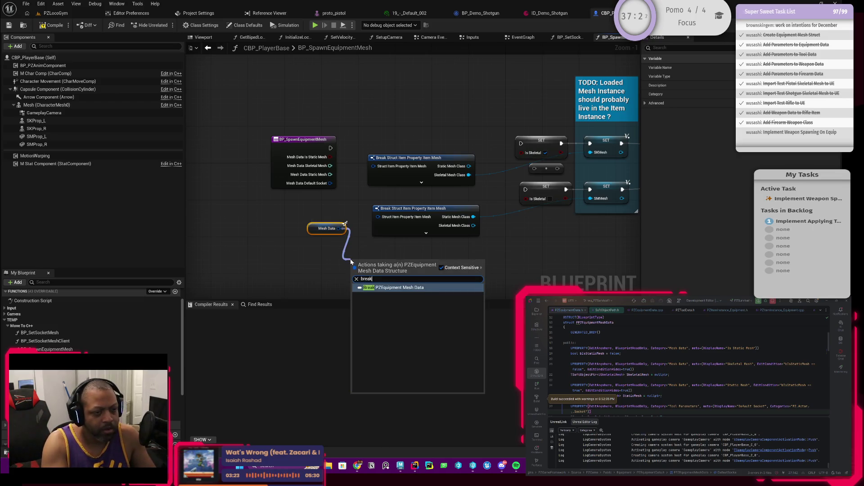
pyautogui.click(367, 285)
# Place the Mesh Data pair below the entry node and delete the old Break Struct, SET and reroute nodes
pyautogui.moveTo(332, 266)
pyautogui.mouseDown()
pyautogui.moveTo(423, 128)
pyautogui.moveTo(430, 133)
pyautogui.mouseUp()
pyautogui.keyDown('shift'); pyautogui.click(327, 229); pyautogui.keyUp('shift')
pyautogui.moveTo(480, 200)
pyautogui.mouseDown()
pyautogui.moveTo(443, 220)
pyautogui.moveTo(369, 226)
pyautogui.mouseUp()
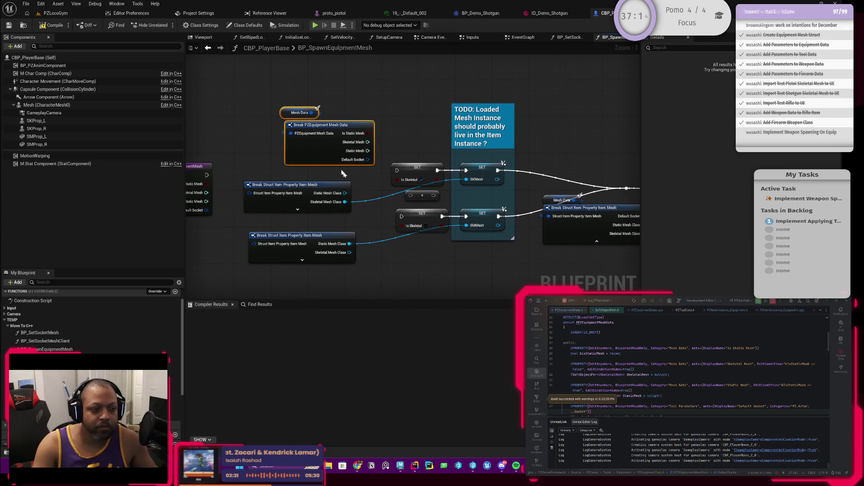
pyautogui.moveTo(294, 112)
pyautogui.mouseDown()
pyautogui.moveTo(275, 138)
pyautogui.moveTo(370, 130)
pyautogui.mouseUp()
pyautogui.moveTo(269, 169); pyautogui.dragTo(247, 171)
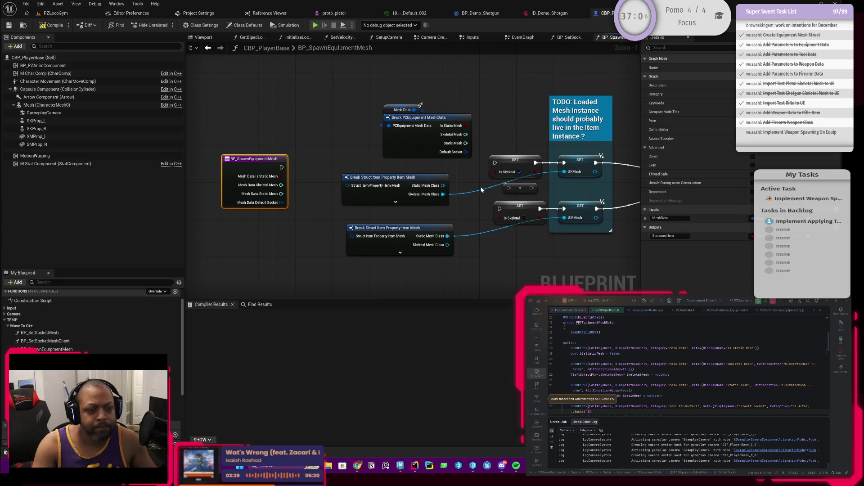
pyautogui.moveTo(383, 112); pyautogui.dragTo(454, 155)
pyautogui.moveTo(407, 143)
pyautogui.mouseDown()
pyautogui.moveTo(256, 270)
pyautogui.moveTo(246, 261)
pyautogui.mouseUp()
pyautogui.moveTo(314, 213)
pyautogui.mouseDown()
pyautogui.moveTo(332, 185)
pyautogui.moveTo(309, 193)
pyautogui.mouseUp()
pyautogui.moveTo(383, 152); pyautogui.dragTo(516, 245)
pyautogui.press('Delete')
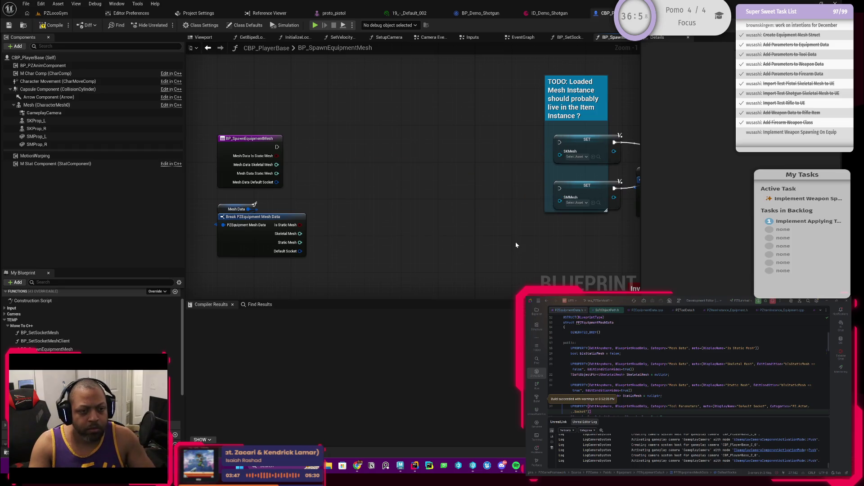
# Wire Skeletal Mesh to the SKMesh SET and Static Mesh to the SMMesh SET
pyautogui.moveTo(237, 124)
pyautogui.mouseDown()
pyautogui.moveTo(252, 243)
pyautogui.moveTo(355, 226)
pyautogui.moveTo(424, 238)
pyautogui.mouseUp()
pyautogui.scroll(1, 506, 188)
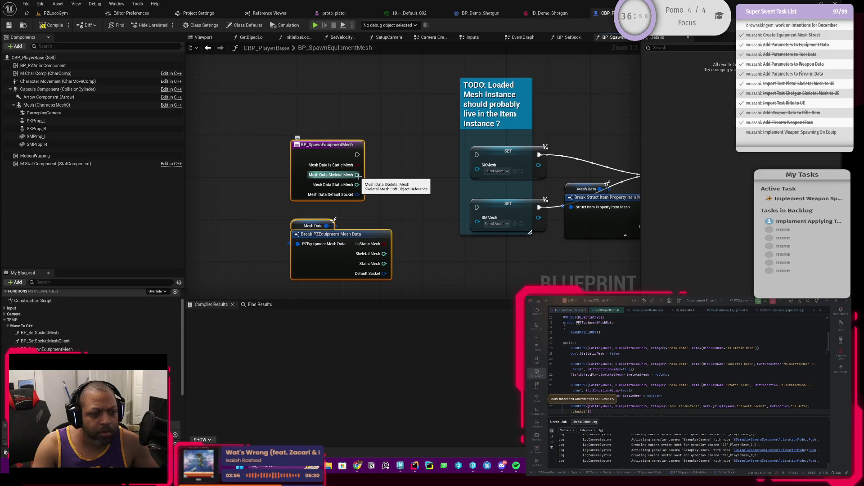
pyautogui.moveTo(357, 175); pyautogui.dragTo(476, 174)
pyautogui.moveTo(408, 156); pyautogui.dragTo(435, 177)
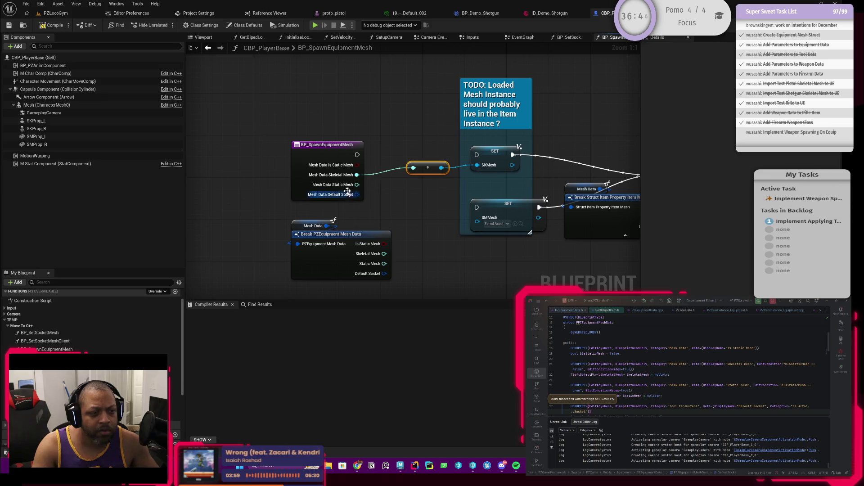
pyautogui.moveTo(357, 185)
pyautogui.mouseDown()
pyautogui.moveTo(467, 227)
pyautogui.moveTo(477, 218)
pyautogui.mouseUp()
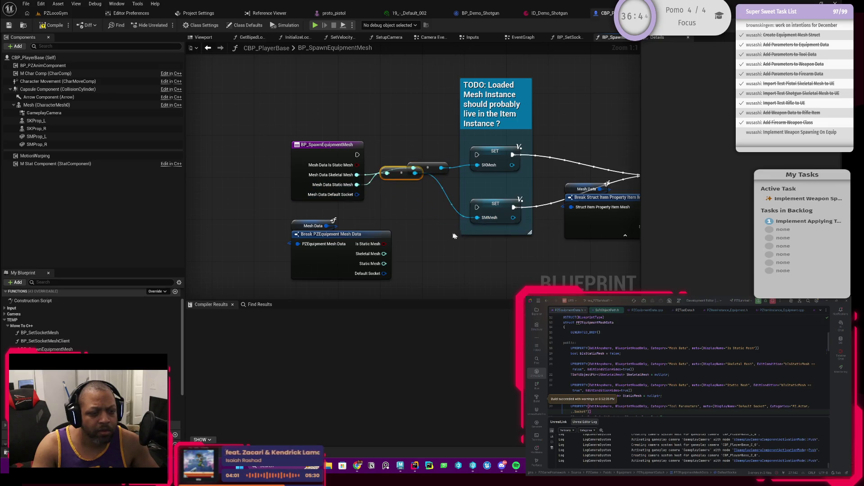
pyautogui.moveTo(397, 177); pyautogui.dragTo(430, 221)
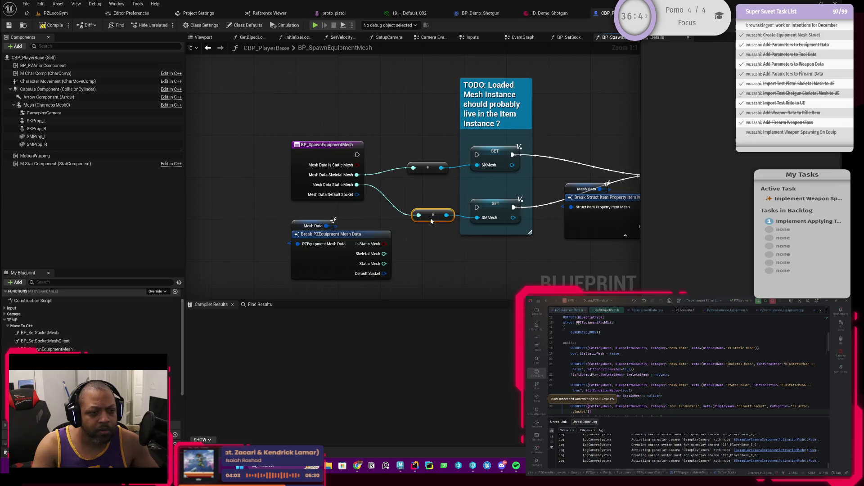
pyautogui.moveTo(430, 189); pyautogui.dragTo(419, 170)
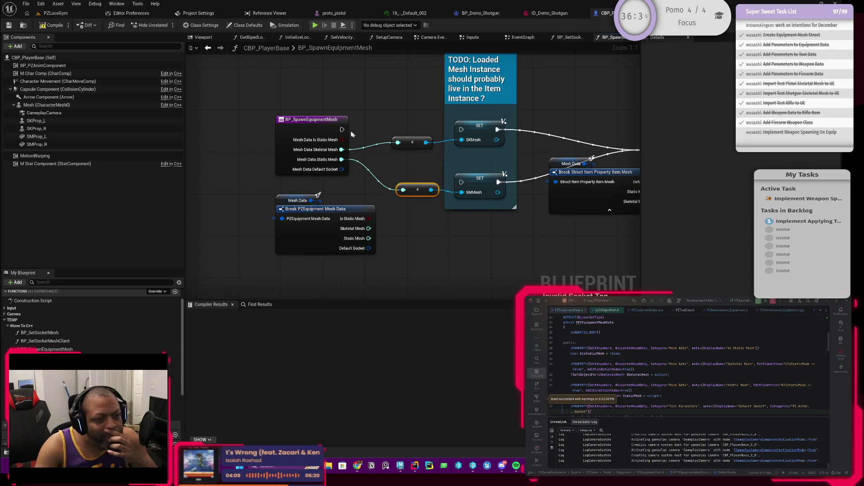
# Add a Branch driven by Is Static Mesh
pyautogui.moveTo(342, 140); pyautogui.dragTo(381, 125)
pyautogui.write('bran')
pyautogui.press('Return')
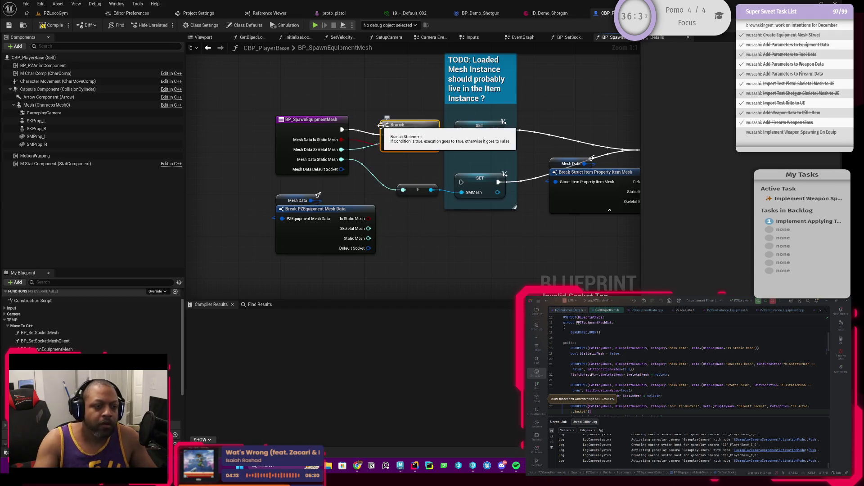
# Connect the Branch's True and False outputs to the SMMesh and SKMesh SET nodes
pyautogui.moveTo(324, 134); pyautogui.dragTo(287, 144)
pyautogui.moveTo(422, 132)
pyautogui.mouseDown()
pyautogui.moveTo(363, 138)
pyautogui.moveTo(422, 205)
pyautogui.moveTo(412, 208)
pyautogui.mouseUp()
pyautogui.moveTo(373, 140)
pyautogui.mouseDown()
pyautogui.moveTo(407, 143)
pyautogui.moveTo(462, 182)
pyautogui.mouseUp()
pyautogui.moveTo(373, 151); pyautogui.dragTo(461, 129)
pyautogui.moveTo(287, 116)
pyautogui.mouseDown()
pyautogui.moveTo(349, 135)
pyautogui.moveTo(319, 135)
pyautogui.mouseUp()
# Delete the old Break PZEquipment Mesh Data, Item Mesh Break Struct and Mesh Data nodes
pyautogui.moveTo(383, 158)
pyautogui.mouseDown()
pyautogui.moveTo(348, 174)
pyautogui.moveTo(322, 207)
pyautogui.mouseUp()
pyautogui.moveTo(251, 269); pyautogui.dragTo(242, 226)
pyautogui.click(242, 226)
pyautogui.press('Delete')
pyautogui.moveTo(417, 228)
pyautogui.mouseDown()
pyautogui.moveTo(417, 238)
pyautogui.moveTo(310, 270)
pyautogui.moveTo(411, 258)
pyautogui.moveTo(314, 234)
pyautogui.moveTo(351, 228)
pyautogui.mouseUp()
pyautogui.click(356, 206)
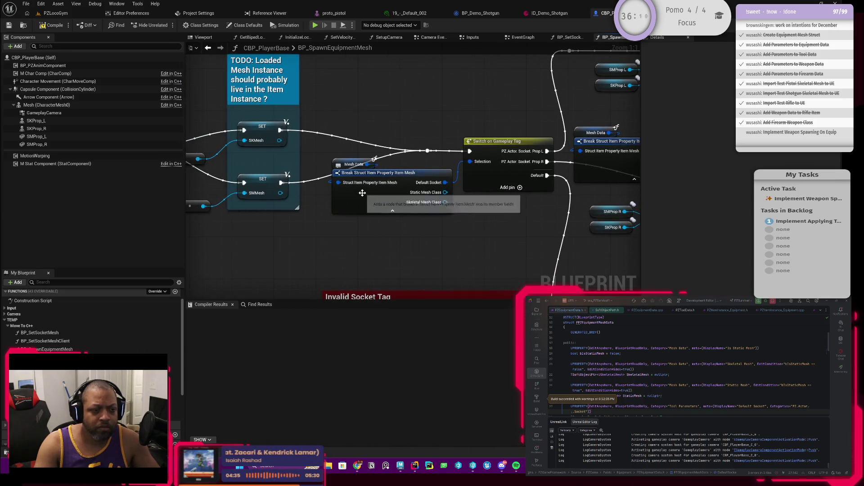
pyautogui.press('Delete')
pyautogui.moveTo(335, 165)
pyautogui.mouseDown()
pyautogui.moveTo(346, 193)
pyautogui.moveTo(403, 195)
pyautogui.mouseUp()
pyautogui.press('Delete')
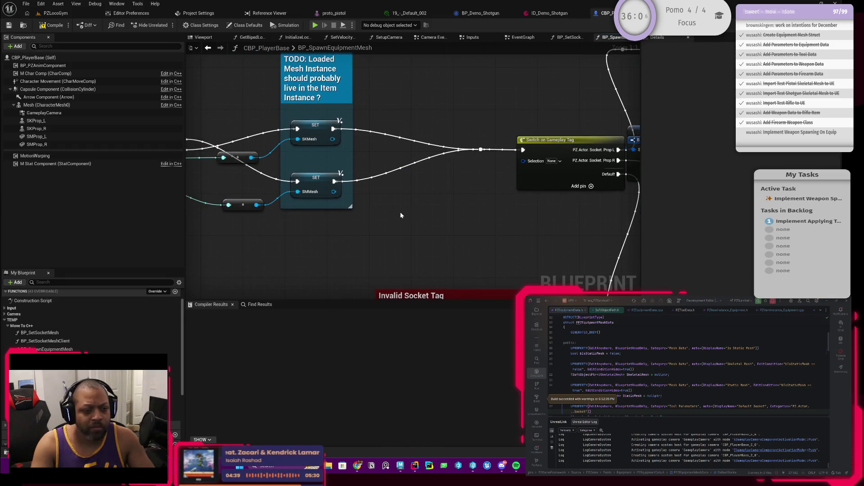
pyautogui.rightClick(401, 212)
pyautogui.write('meshdata')
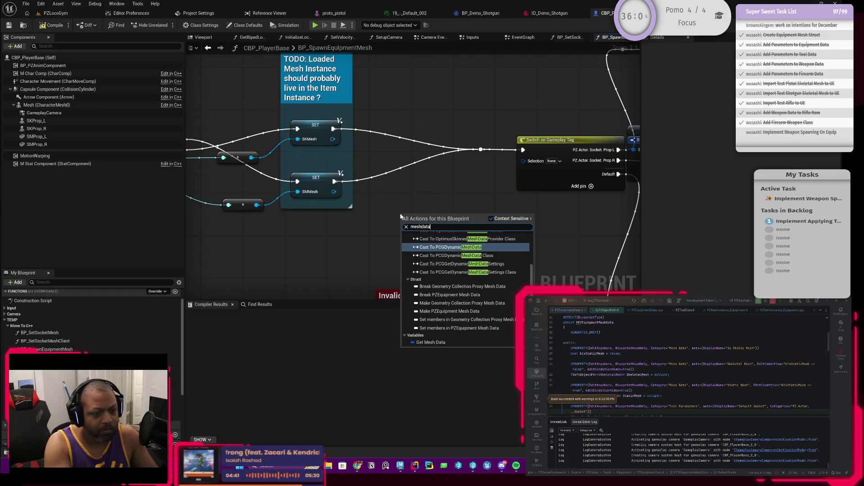
# Add a new Mesh Data getter feeding a Break PZEquipment Mesh Data node
pyautogui.click(440, 346)
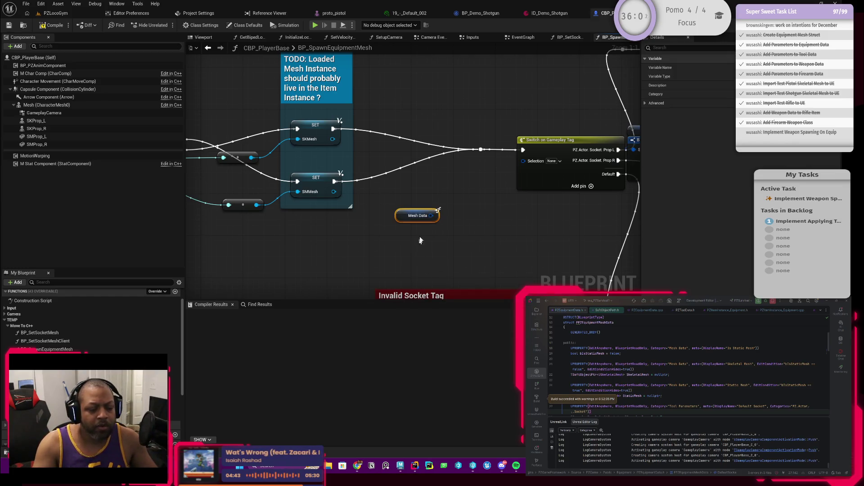
pyautogui.moveTo(433, 216); pyautogui.dragTo(441, 231)
pyautogui.write('break')
pyautogui.press('Return')
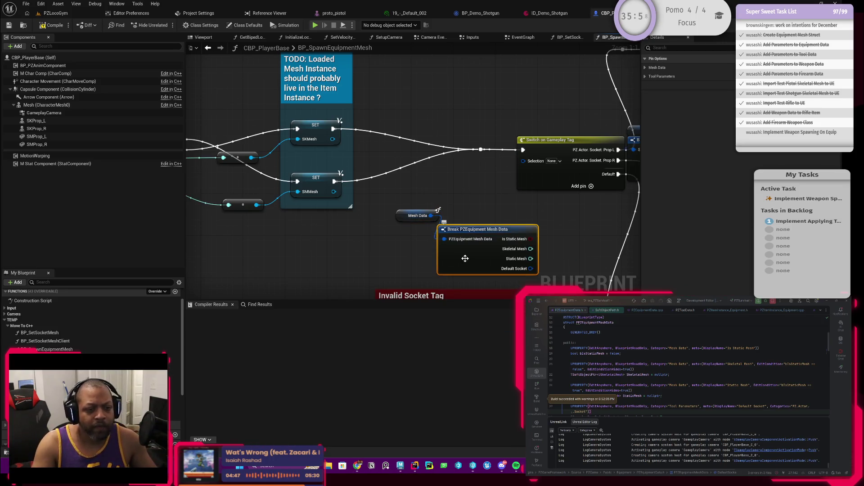
# Wire Default Socket into the Switch on Gameplay Tag's Selection and hide the Break node's unused pins
pyautogui.moveTo(508, 247)
pyautogui.mouseDown()
pyautogui.moveTo(462, 258)
pyautogui.moveTo(475, 191)
pyautogui.moveTo(488, 171)
pyautogui.mouseUp()
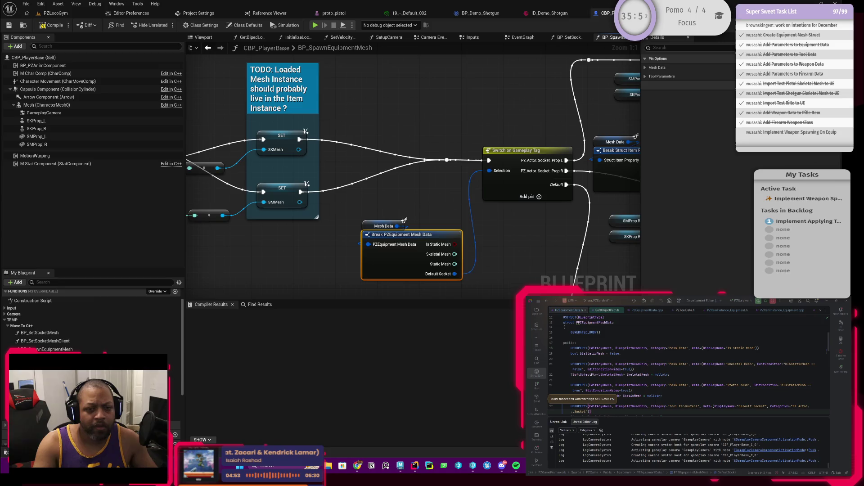
pyautogui.keyDown('shift'); pyautogui.click(404, 226); pyautogui.keyUp('shift')
pyautogui.moveTo(408, 239)
pyautogui.mouseDown()
pyautogui.moveTo(401, 205)
pyautogui.moveTo(410, 231)
pyautogui.moveTo(310, 205)
pyautogui.mouseUp()
pyautogui.scroll(-4, 398, 207)
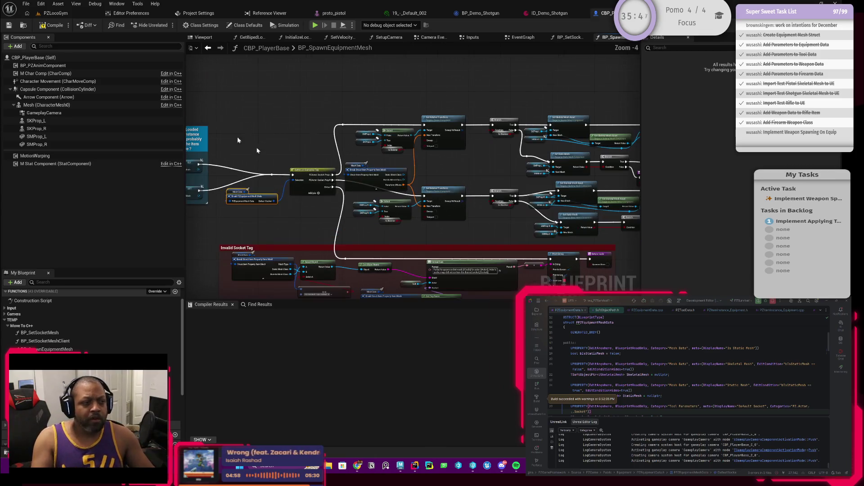
# Compile CBP_PlayerBase, which fails with 8 fatal issues
pyautogui.click(58, 27)
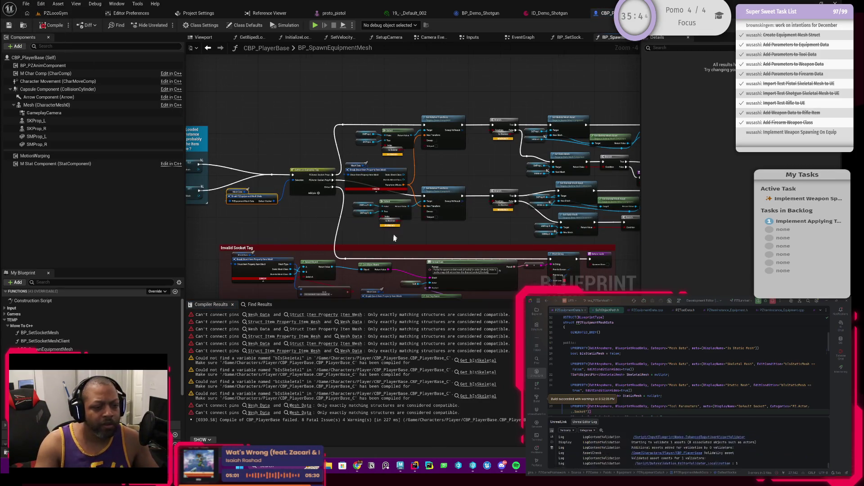
pyautogui.scroll(3, 357, 207)
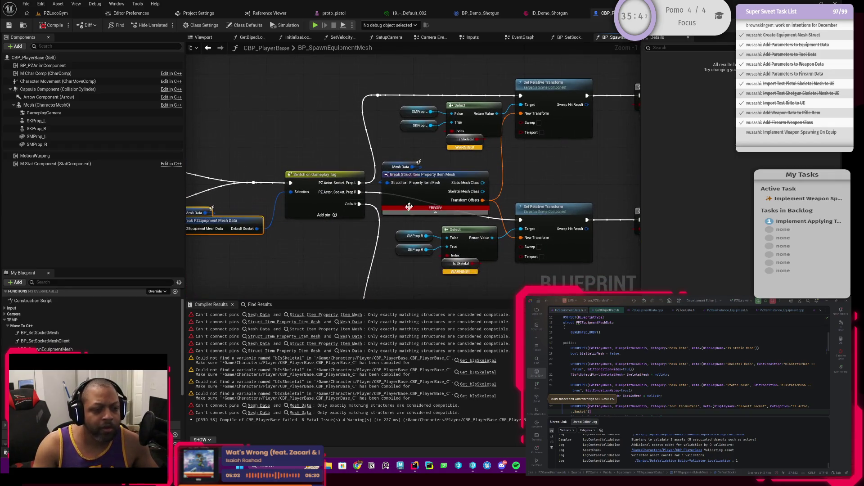
pyautogui.moveTo(300, 246); pyautogui.dragTo(341, 252)
# Duplicate the Mesh Data and Break PZEquipment Mesh Data pair and move the copy above the Switch
pyautogui.hotkey('ctrl', 'c')
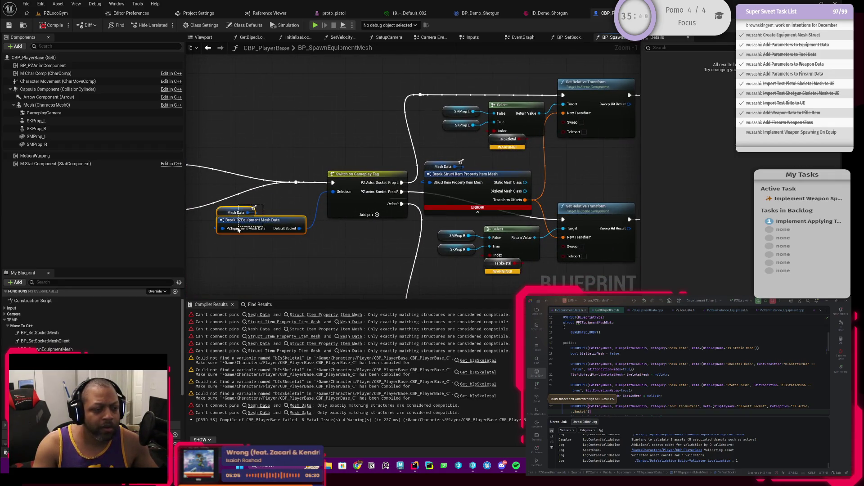
pyautogui.hotkey('ctrl', 'v')
pyautogui.scroll(1, 386, 152)
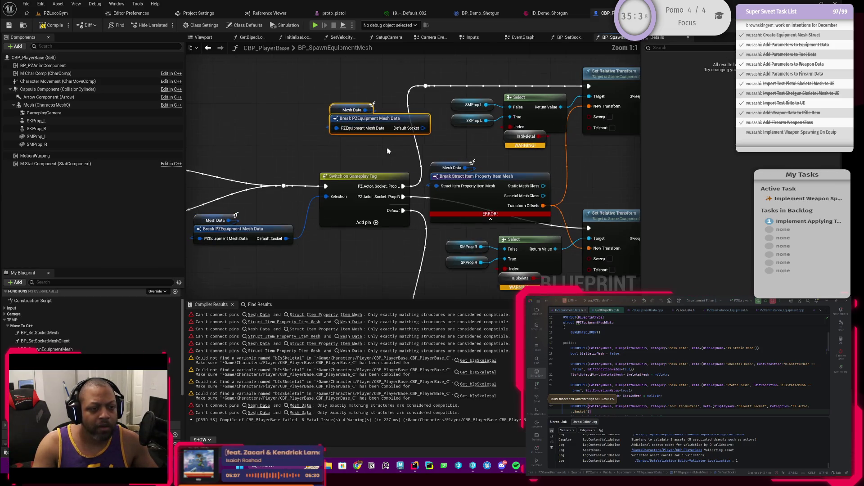
pyautogui.moveTo(441, 146); pyautogui.dragTo(388, 154)
pyautogui.click(362, 131)
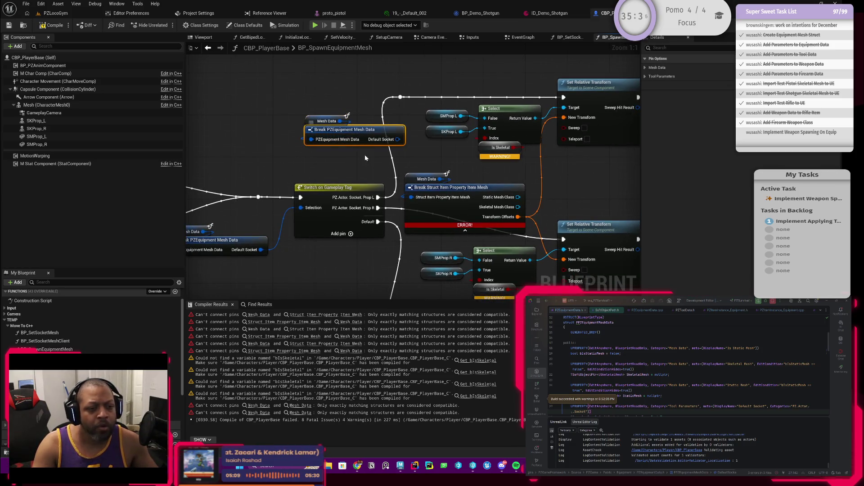
pyautogui.moveTo(327, 106)
pyautogui.mouseDown()
pyautogui.moveTo(340, 135)
pyautogui.moveTo(311, 119)
pyautogui.mouseUp()
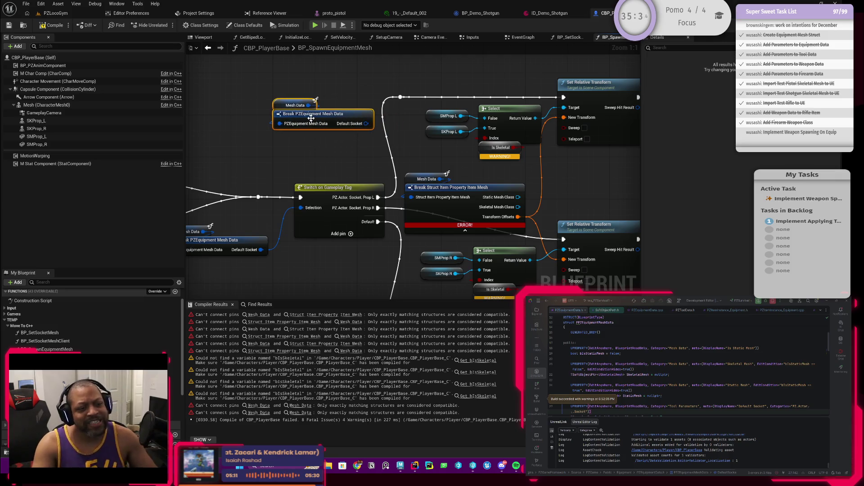
pyautogui.scroll(-3, 688, 373)
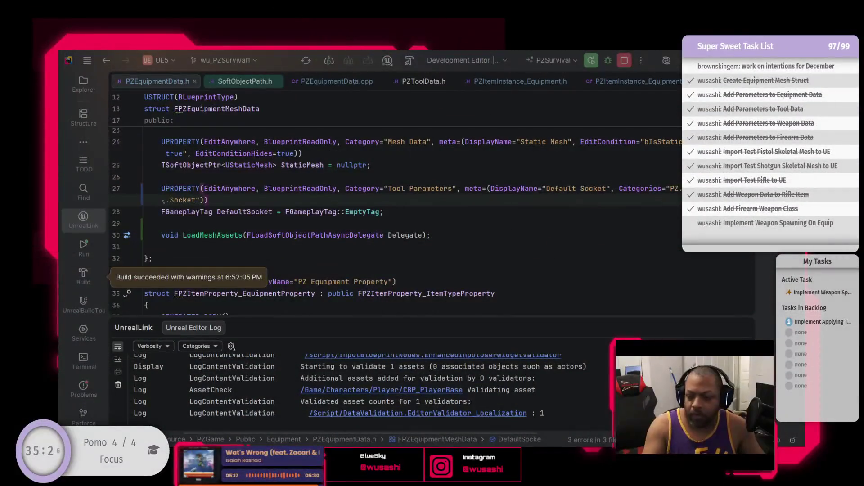
# Add a 'Default Socket Offset' UPROPERTY with FVector DefaultSocketOffset = FVector::ZeroVector below DefaultSocket
pyautogui.scroll(-1, 326, 233)
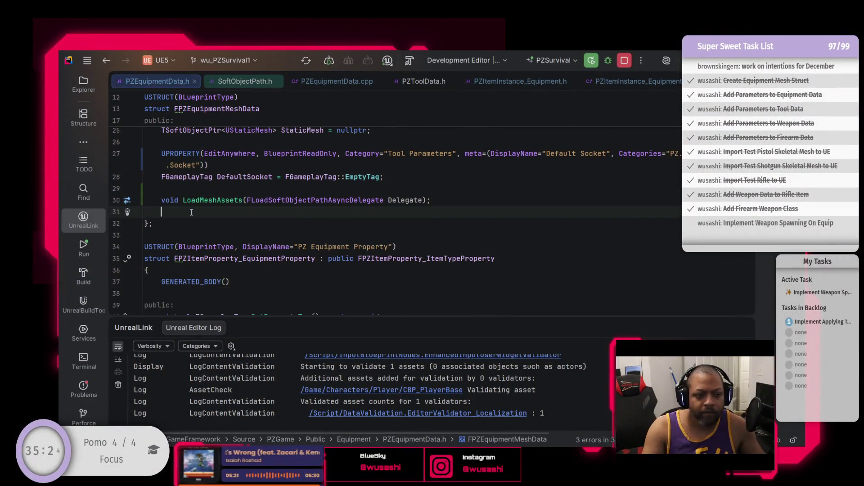
pyautogui.scroll(2, 326, 233)
pyautogui.click(397, 249)
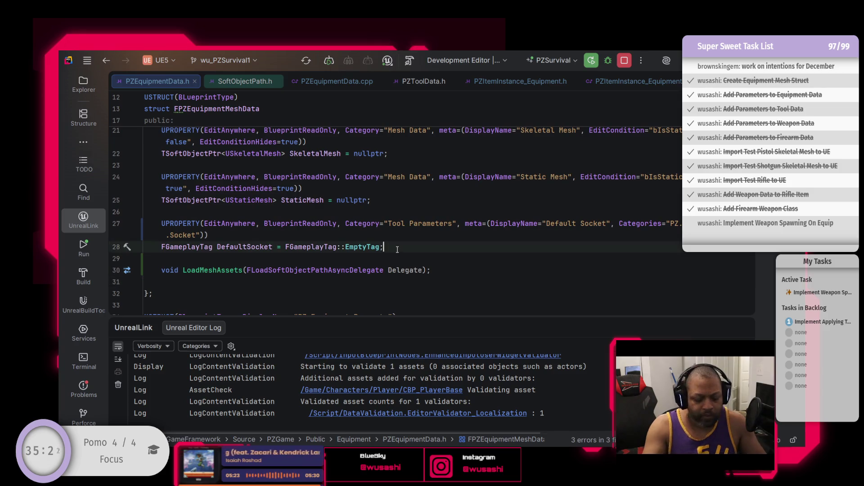
pyautogui.press('Return')
pyautogui.press('Return')
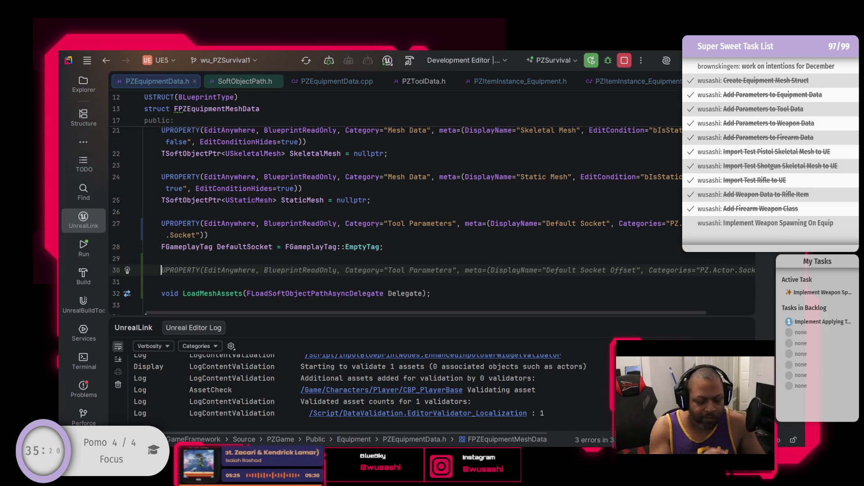
pyautogui.press('Tab')
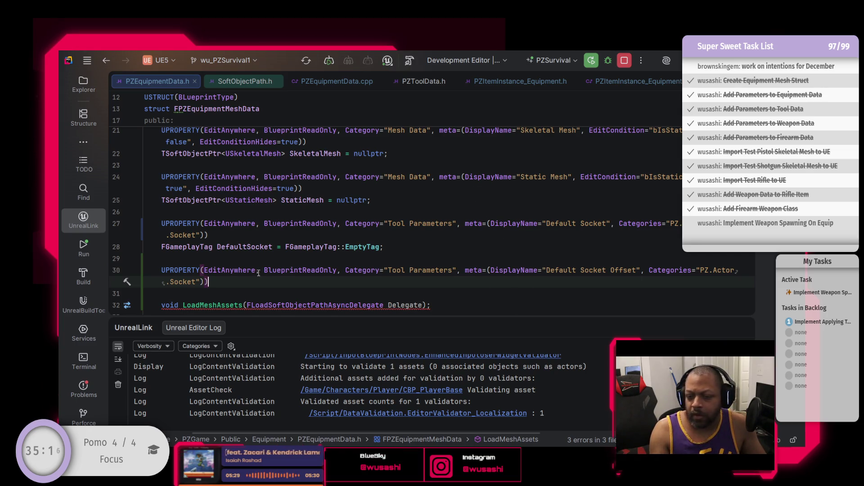
pyautogui.press('Return')
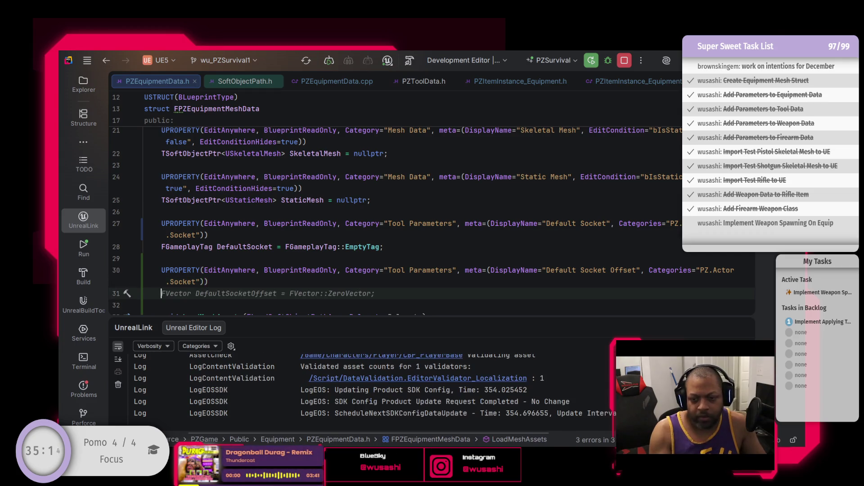
pyautogui.press('Tab')
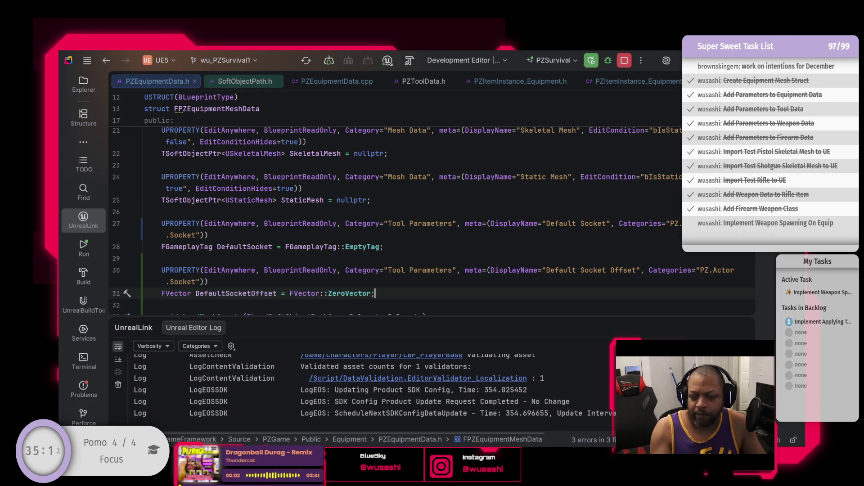
# Build the project with Ctrl+Shift+B
pyautogui.click(229, 285)
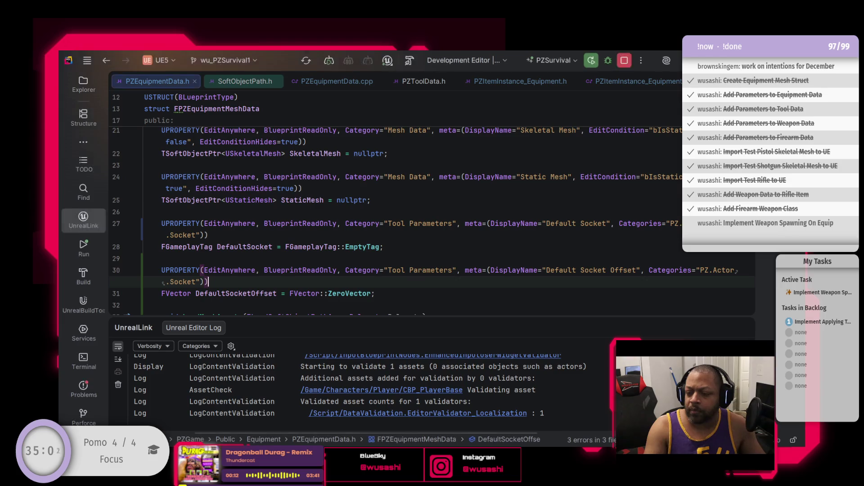
pyautogui.click(440, 286)
pyautogui.hotkey('ctrl', 'shift', 'b')
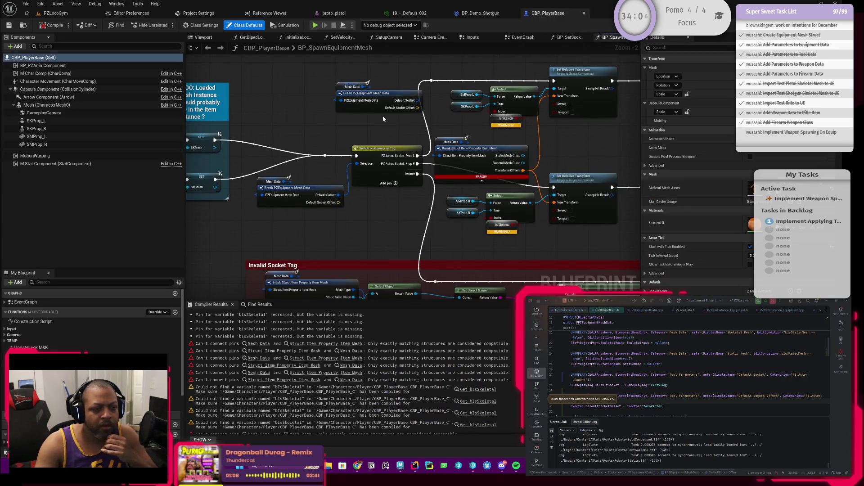
# Change DefaultSocketOffset to an FTransform defaulting to FTransform::Identity
pyautogui.scroll(3, 357, 216)
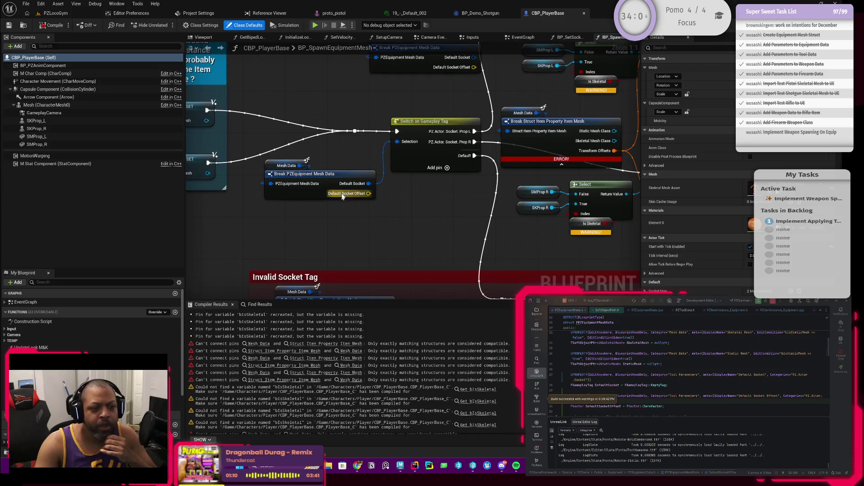
pyautogui.click(594, 406)
pyautogui.moveTo(577, 407); pyautogui.dragTo(572, 407)
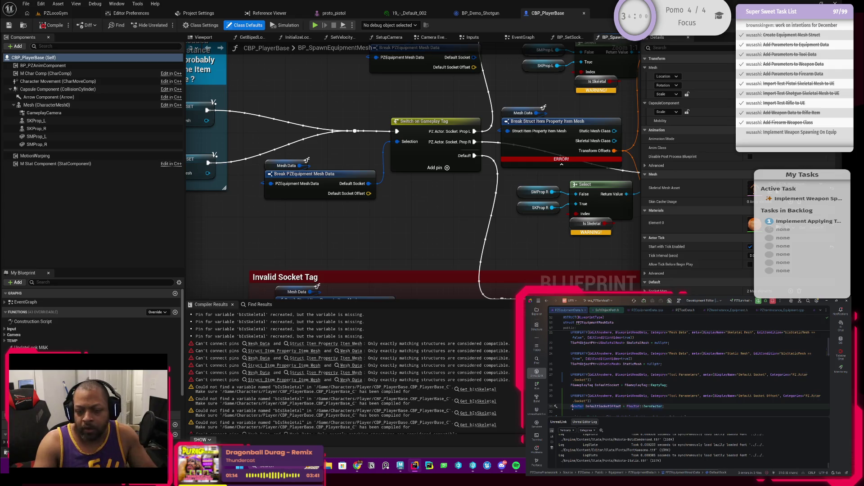
pyautogui.write('Transform')
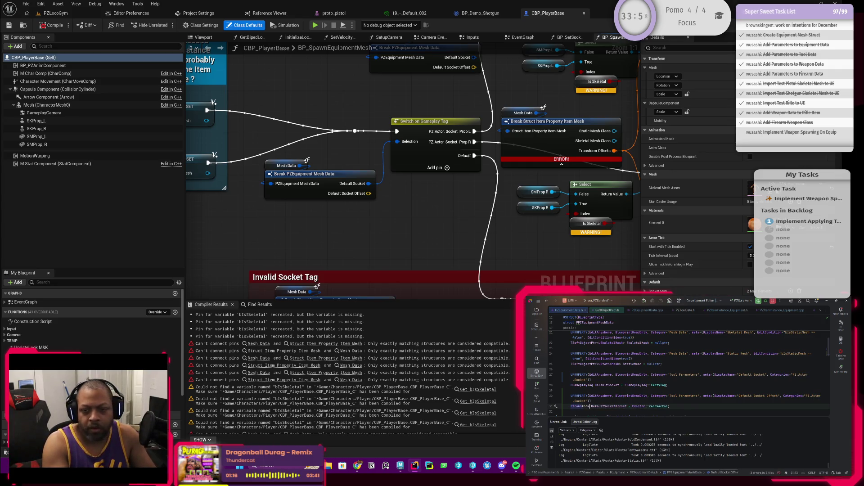
pyautogui.click(592, 407)
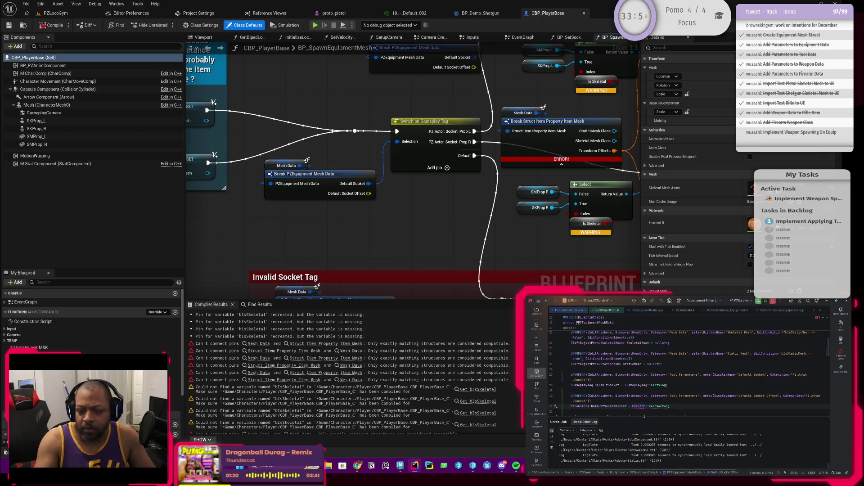
pyautogui.press('BackSpace')
pyautogui.press('BackSpace')
pyautogui.press('BackSpace')
pyautogui.write('Tra')
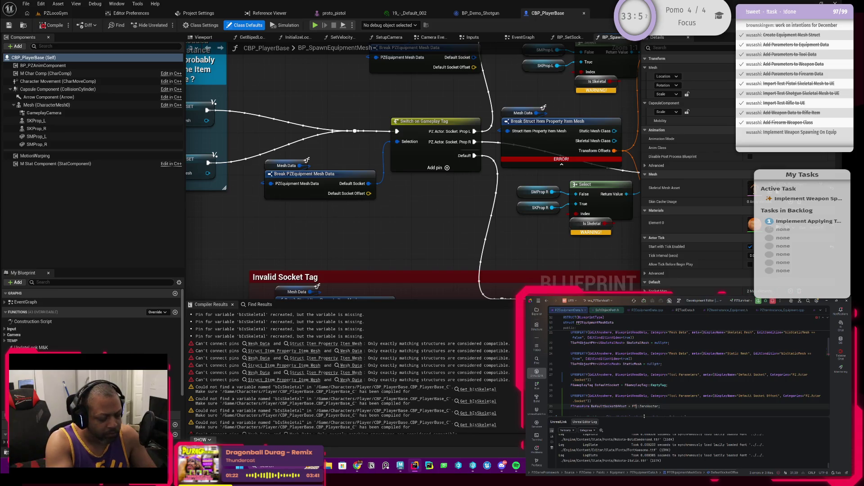
pyautogui.press('Right')
pyautogui.press('Right')
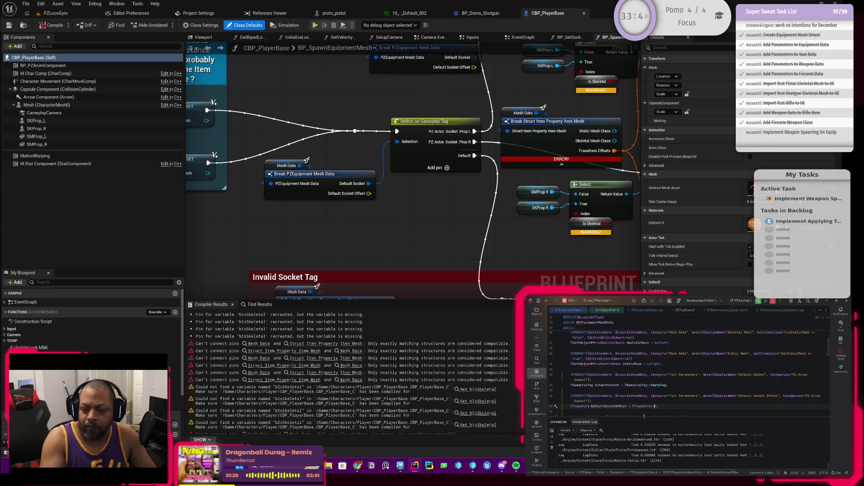
pyautogui.press('BackSpace')
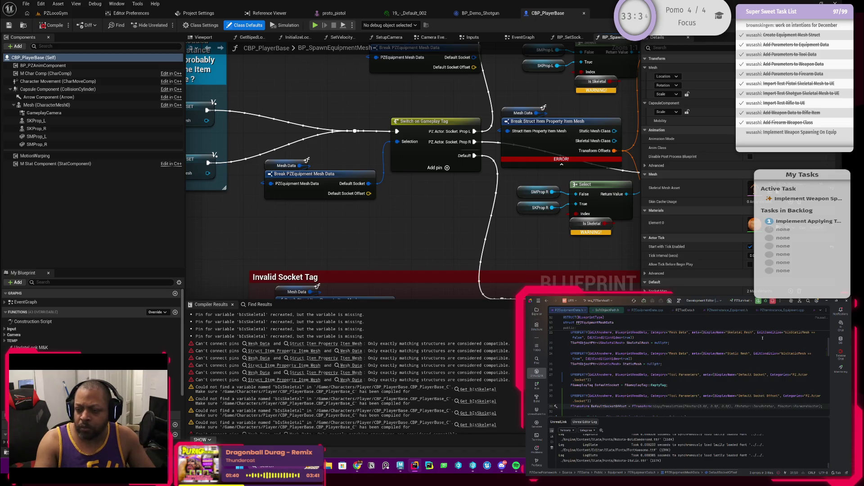
pyautogui.write('Identity;')
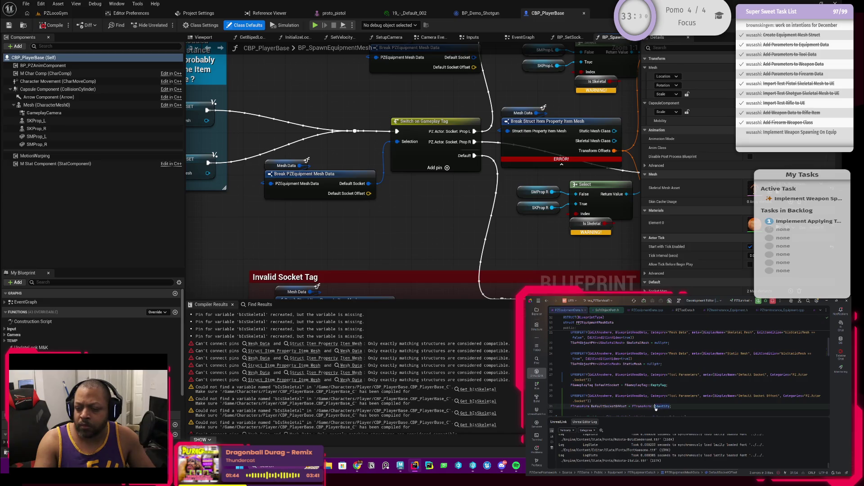
# Inspect the FTransform and TTransform declarations, then rebuild, closing the Unreal Editor
pyautogui.keyDown('ctrl'); pyautogui.click(634, 406); pyautogui.keyUp('ctrl')
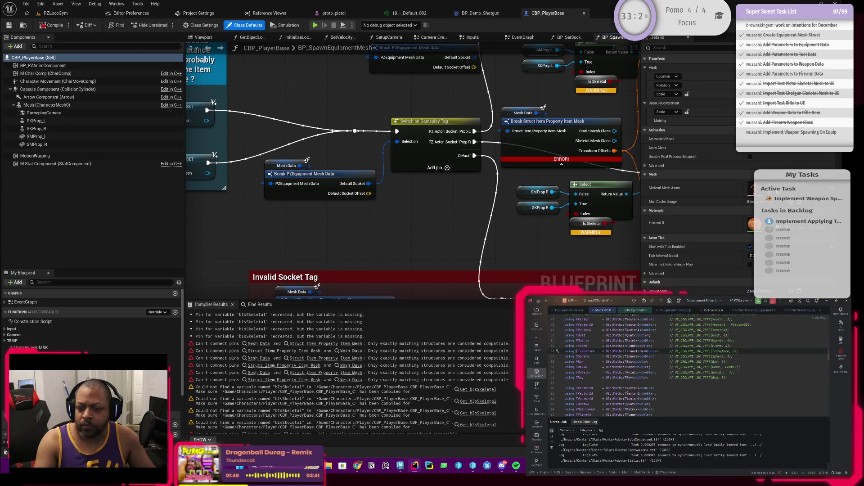
pyautogui.keyDown('ctrl'); pyautogui.click(633, 351); pyautogui.keyUp('ctrl')
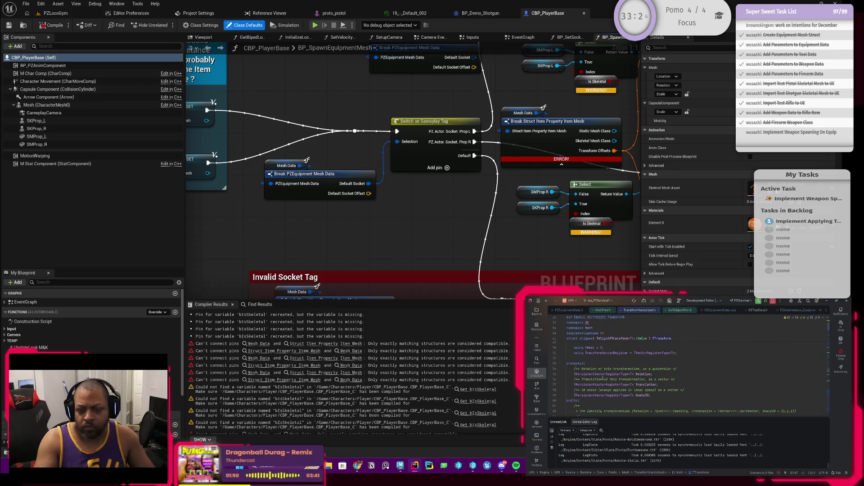
pyautogui.hotkey('ctrl', '-')
pyautogui.hotkey('ctrl', '-')
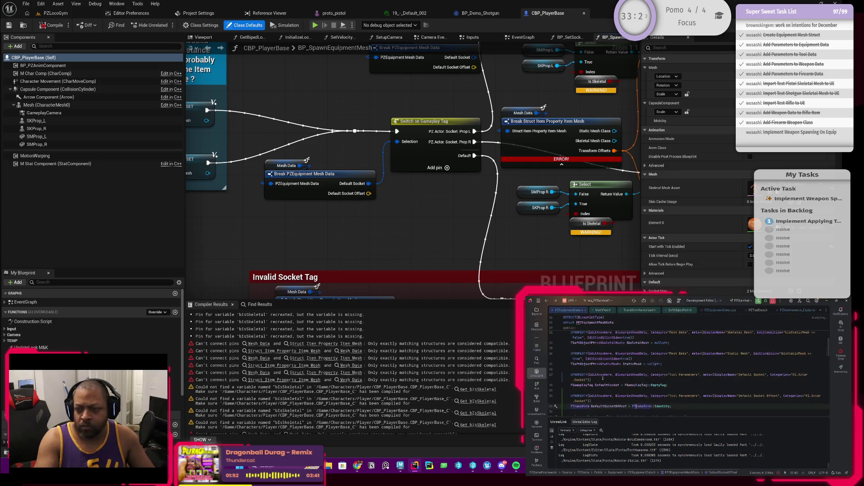
pyautogui.scroll(-1, 669, 365)
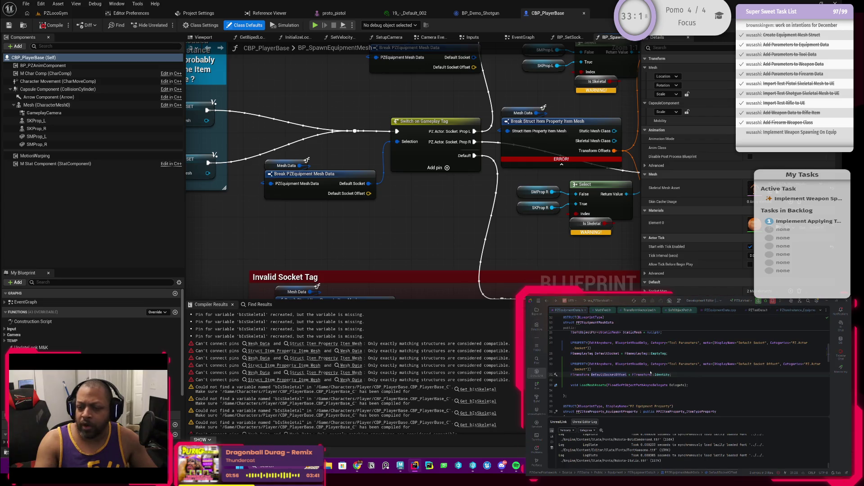
pyautogui.hotkey('ctrl', 'shift', 'b')
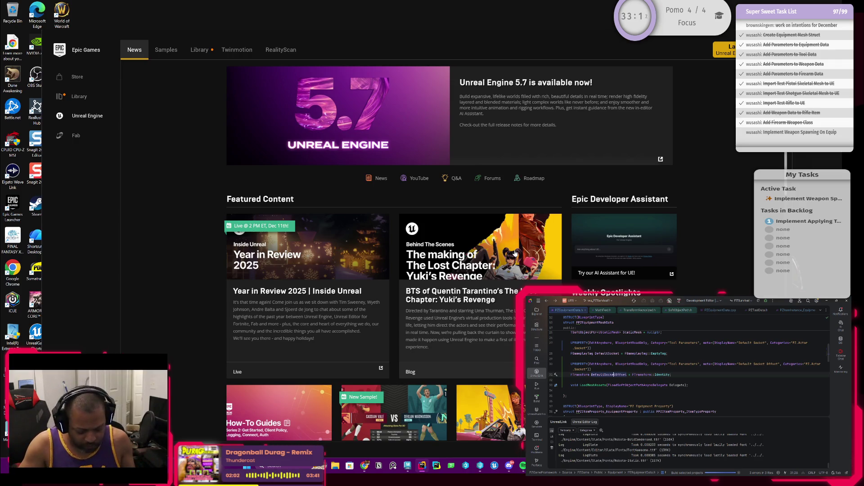
# Hide Rider's UnrealLink log panel to enlarge the code view
pyautogui.click(825, 423)
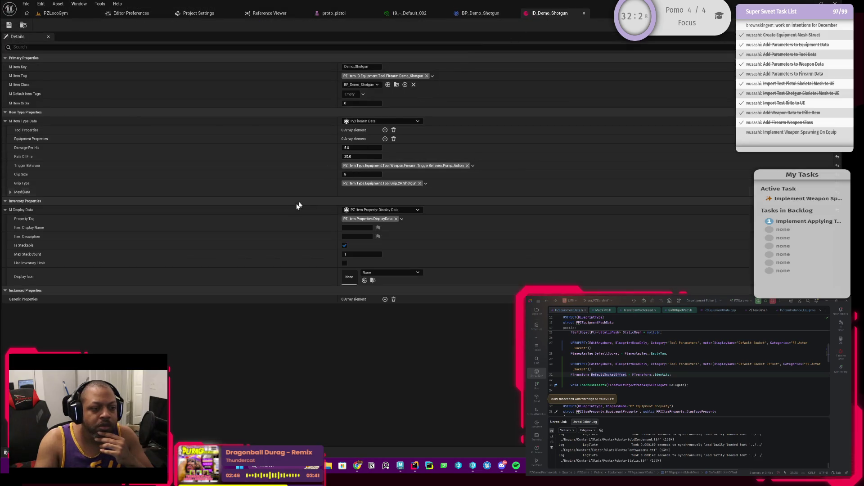
# Open CBP_PlayerBase's BP_SpawnEquipmentMesh graph from the blueprint tab
pyautogui.click(473, 15)
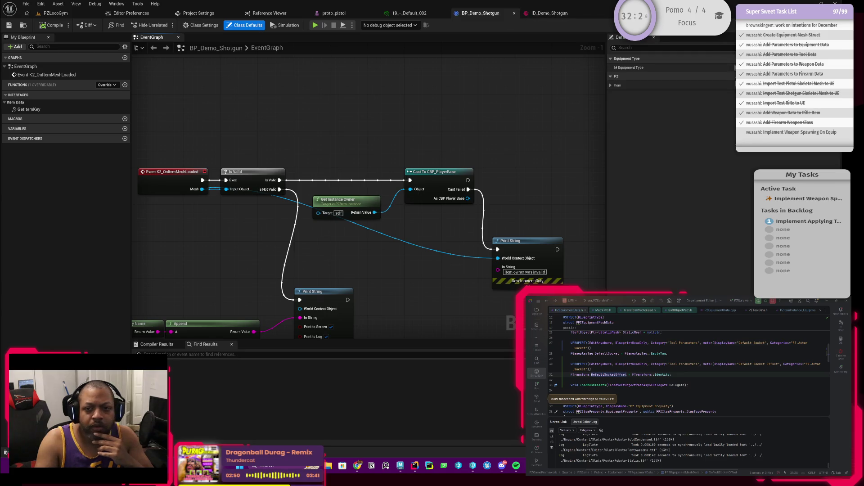
pyautogui.doubleClick(411, 178)
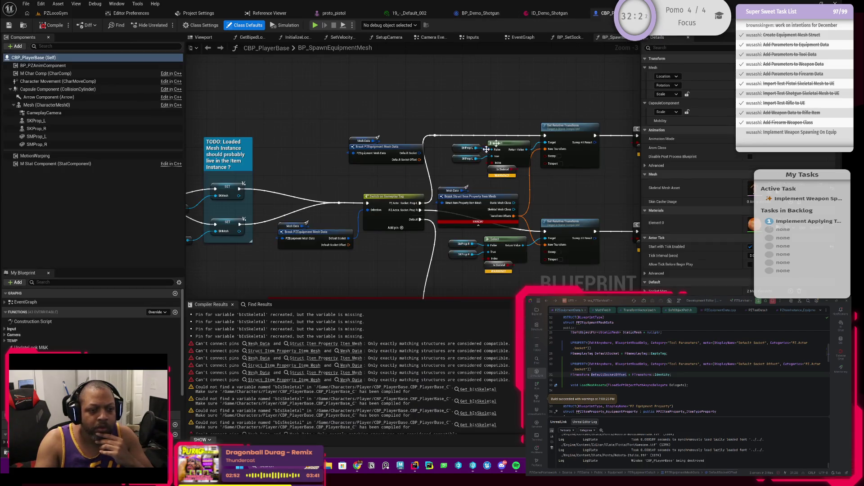
pyautogui.scroll(2, 412, 179)
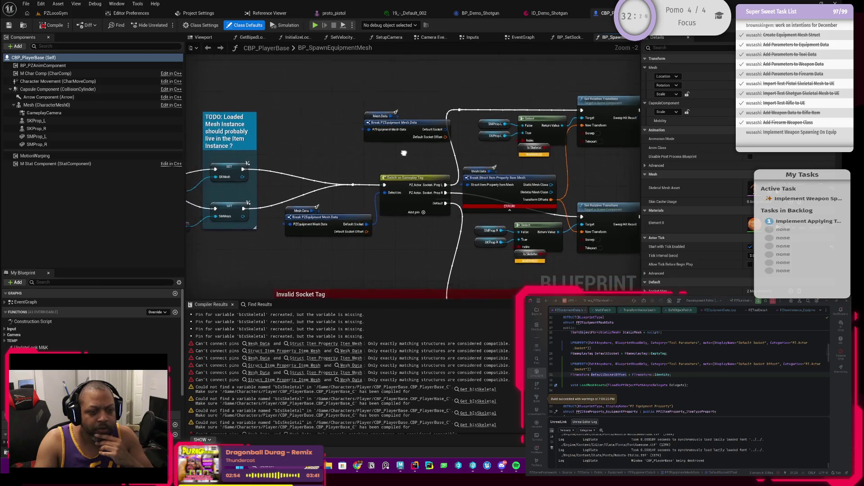
pyautogui.scroll(2, 379, 196)
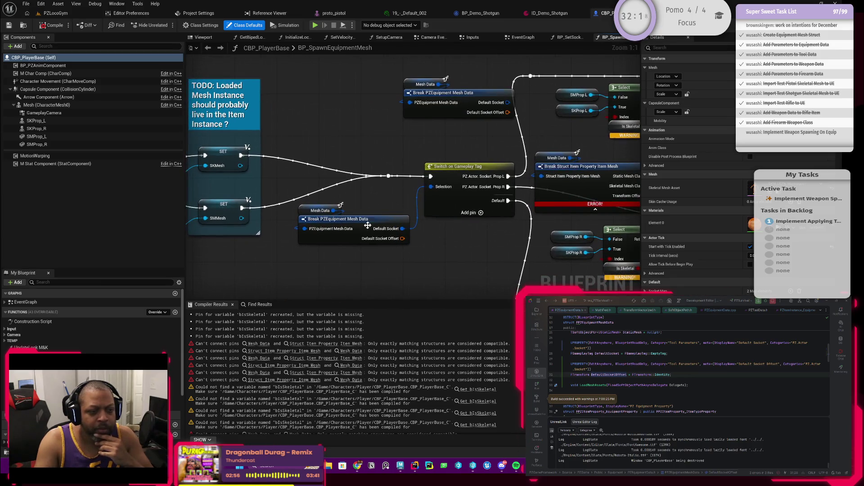
# Paste a fresh copy of the Mesh Data and Break PZEquipment Mesh Data pair, deleting the old upper pair
pyautogui.click(383, 223)
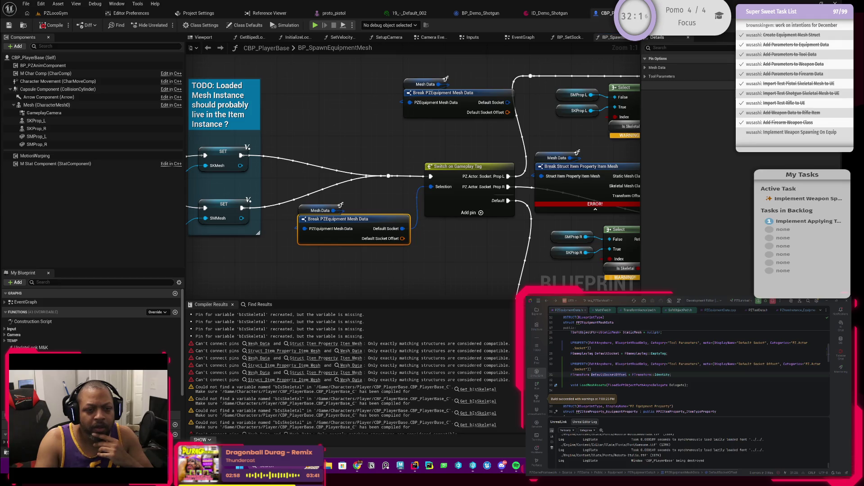
pyautogui.moveTo(343, 199); pyautogui.dragTo(330, 229)
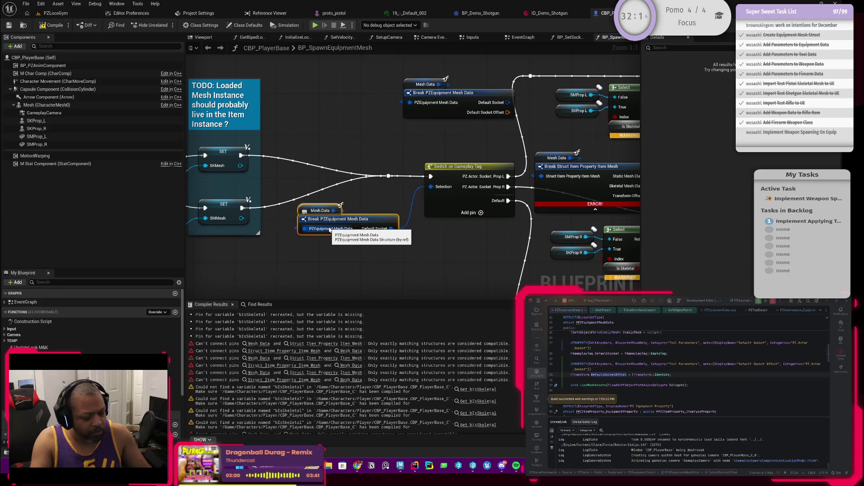
pyautogui.hotkey('ctrl', 'c')
pyautogui.hotkey('ctrl', 'v')
pyautogui.moveTo(418, 135); pyautogui.dragTo(406, 150)
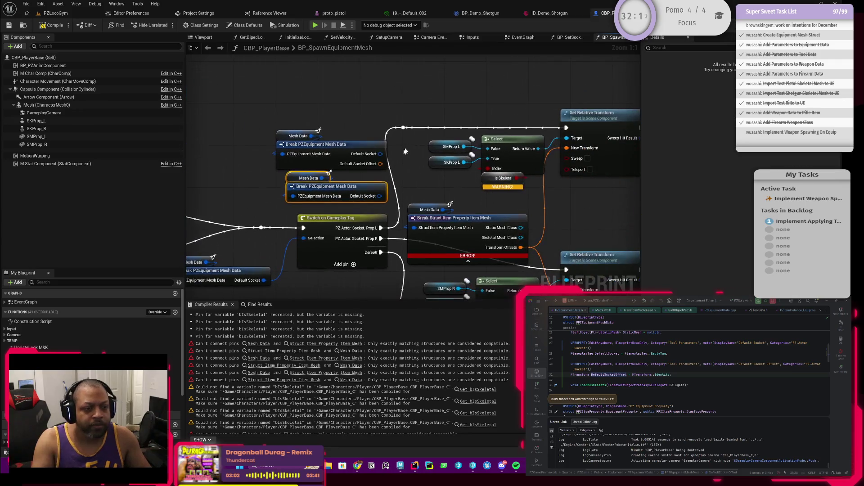
pyautogui.moveTo(317, 113); pyautogui.dragTo(293, 155)
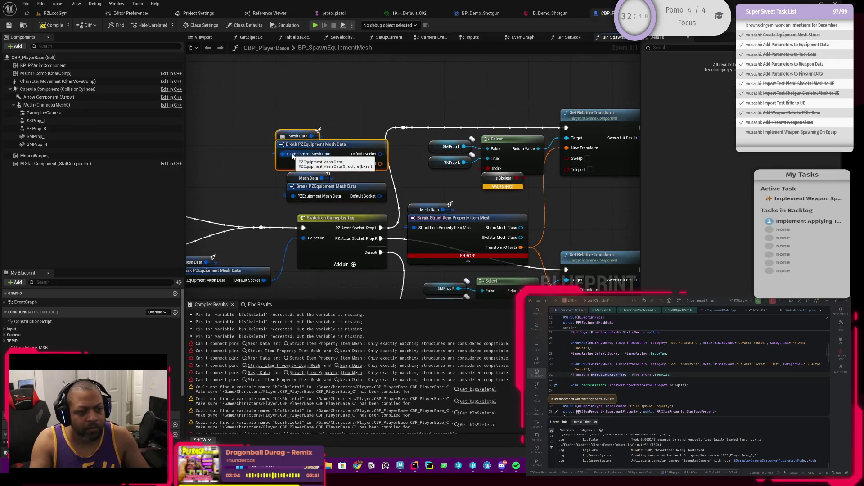
pyautogui.press('Delete')
pyautogui.click(335, 187)
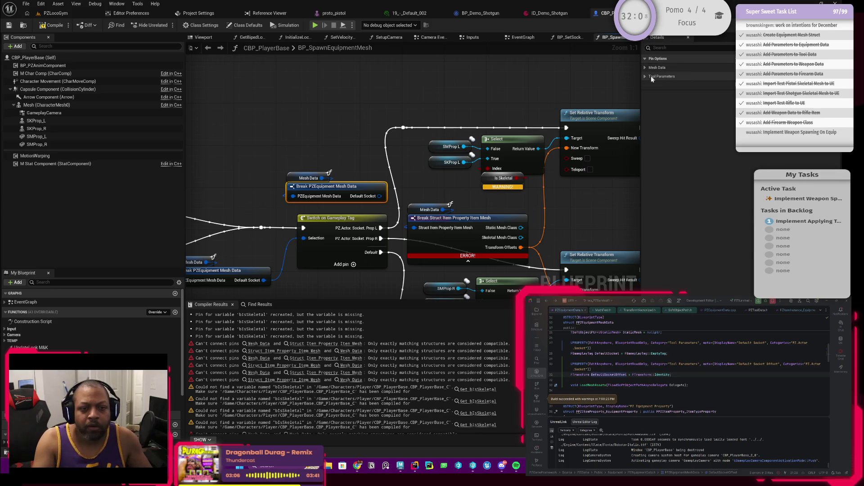
pyautogui.click(645, 67)
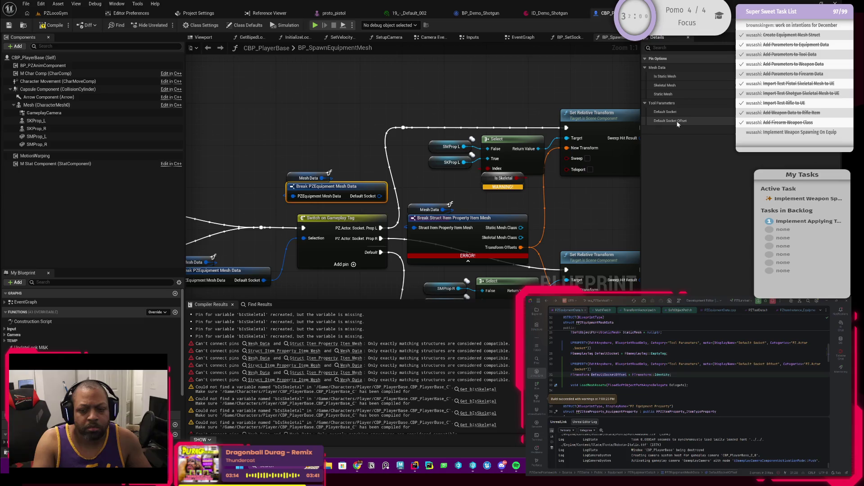
# In Rider, change the Default Socket Offset category from Tool Parameters to 'Mesh Data'
pyautogui.scroll(2, 689, 374)
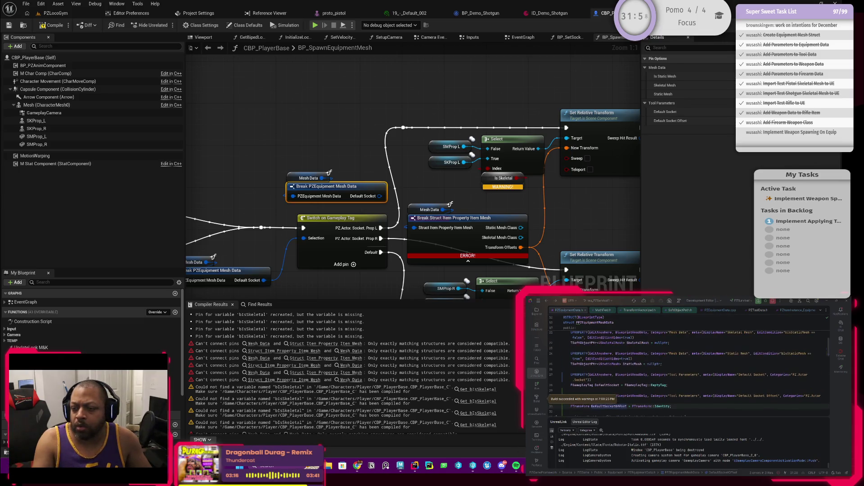
pyautogui.click(670, 354)
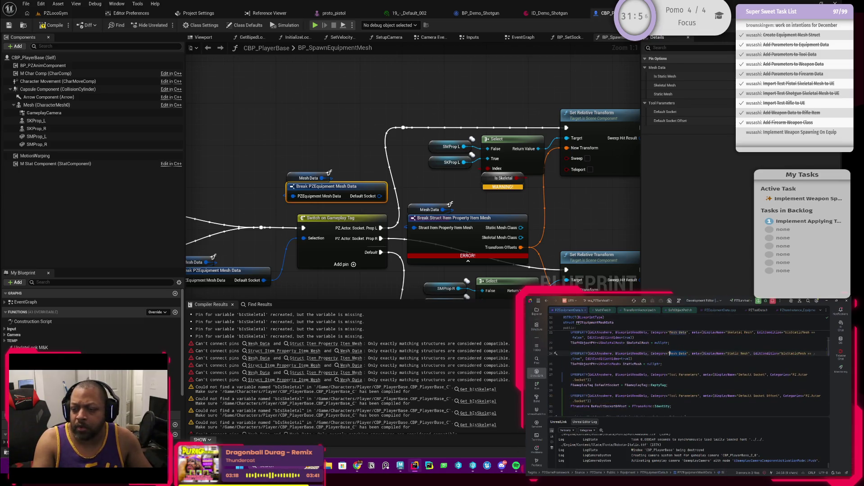
pyautogui.moveTo(665, 375)
pyautogui.mouseDown()
pyautogui.moveTo(698, 374)
pyautogui.moveTo(670, 391)
pyautogui.mouseUp()
pyautogui.hotkey('ctrl', 'v')
pyautogui.hotkey('ctrl', 'v')
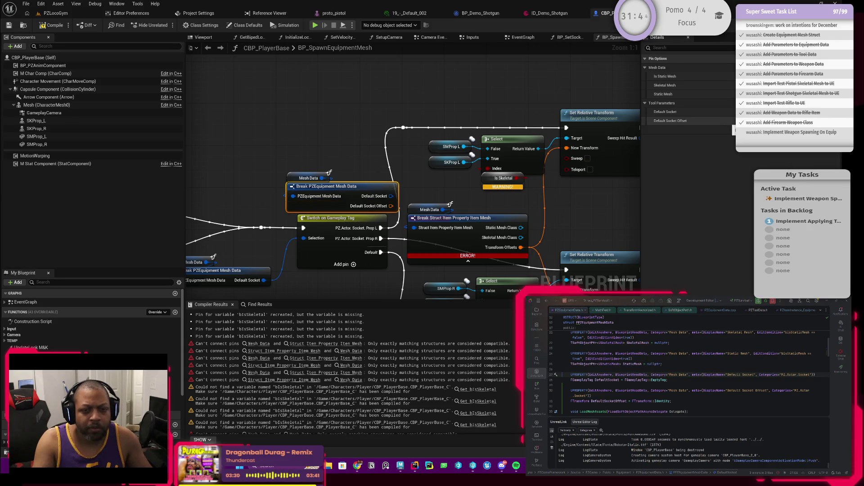
# Delete the erroring Break Struct Item Property Item Mesh node from the graph
pyautogui.moveTo(349, 163); pyautogui.dragTo(356, 120)
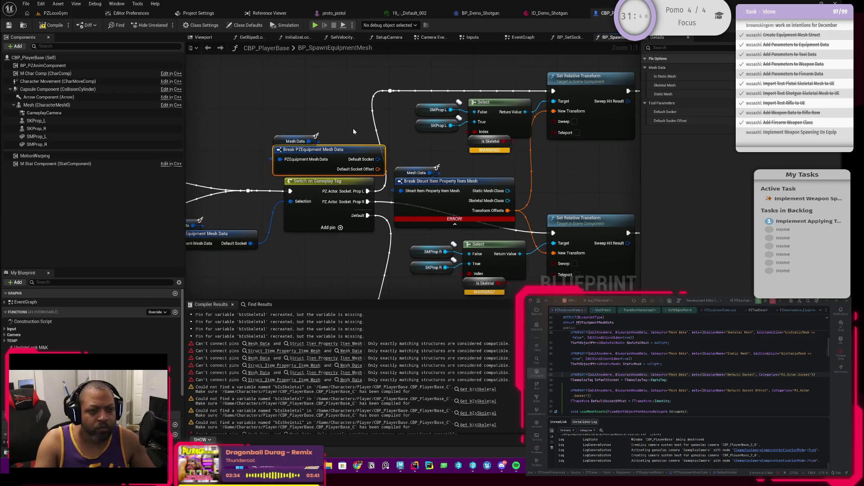
pyautogui.scroll(-1, 353, 129)
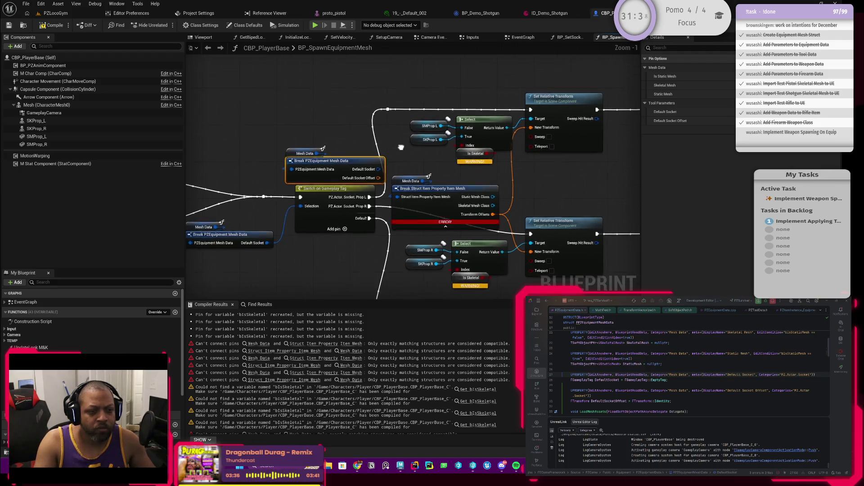
pyautogui.moveTo(398, 151); pyautogui.dragTo(414, 159)
pyautogui.click(408, 177)
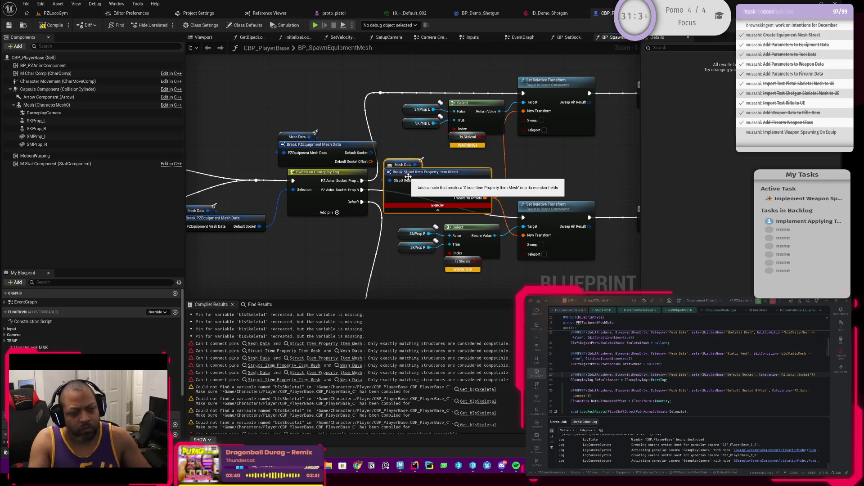
pyautogui.press('Delete')
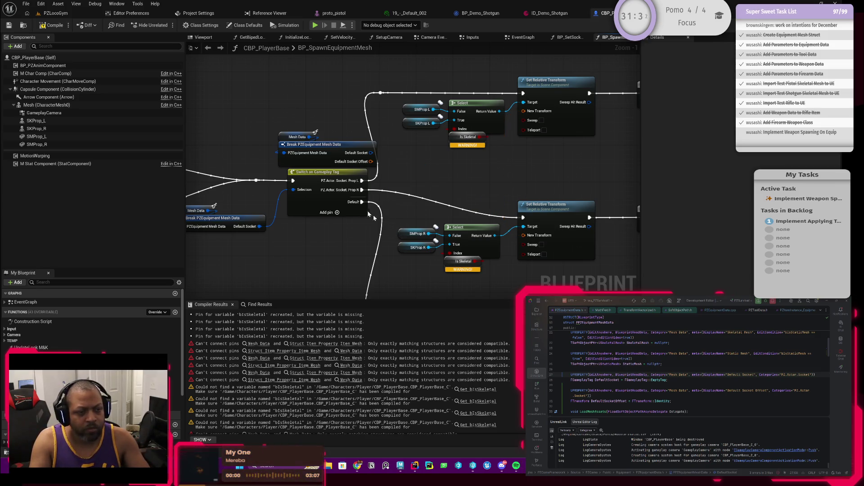
# Move Break PZEquipment Mesh Data into the freed spot and wire Default Socket Offset to New Transform
pyautogui.moveTo(380, 167); pyautogui.dragTo(275, 130)
pyautogui.moveTo(343, 155)
pyautogui.mouseDown()
pyautogui.moveTo(458, 178)
pyautogui.moveTo(502, 171)
pyautogui.moveTo(523, 111)
pyautogui.mouseUp()
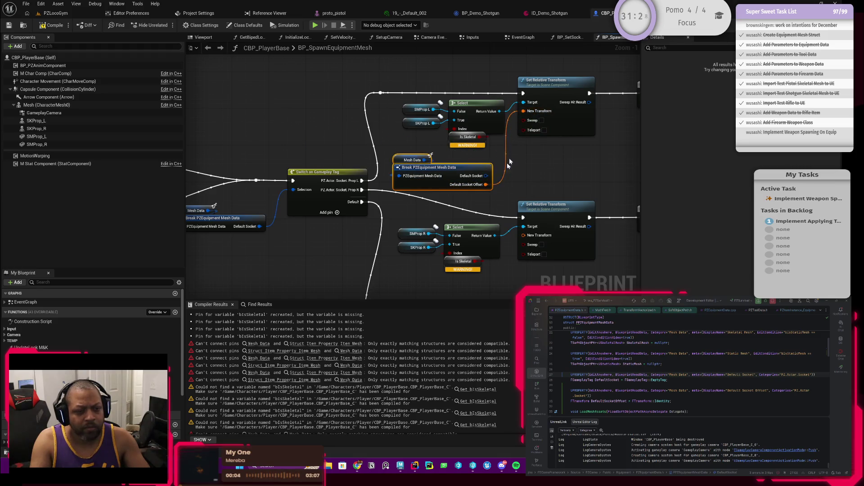
pyautogui.moveTo(486, 184)
pyautogui.mouseDown()
pyautogui.moveTo(506, 229)
pyautogui.moveTo(523, 235)
pyautogui.moveTo(475, 204)
pyautogui.mouseUp()
# Expose the Is Static Mesh output pin on the Break node and pull a wire from it
pyautogui.click(459, 171)
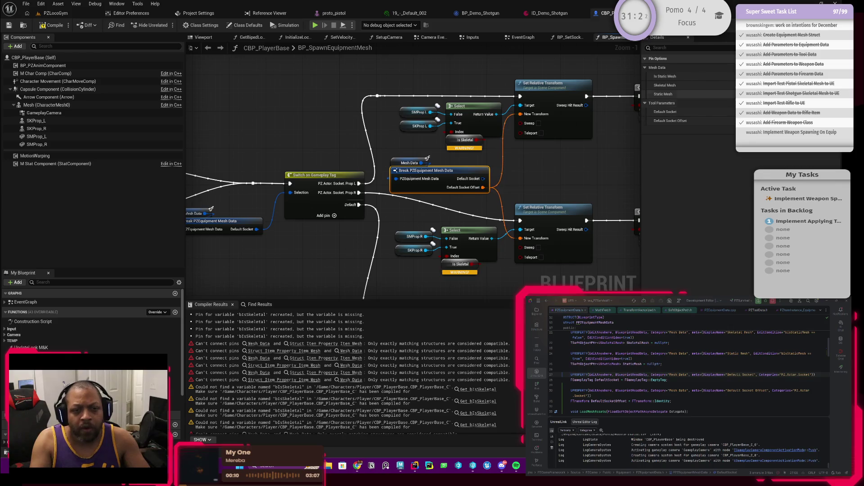
pyautogui.click(756, 77)
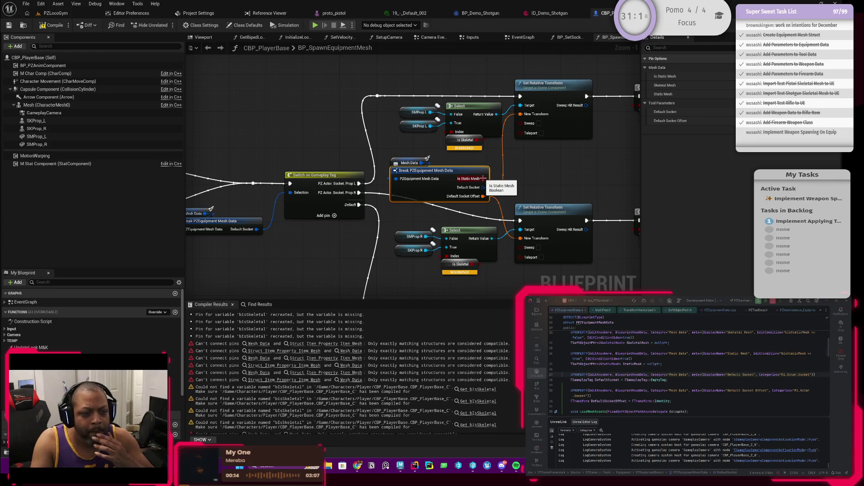
pyautogui.moveTo(483, 178)
pyautogui.mouseDown()
pyautogui.moveTo(526, 180)
pyautogui.moveTo(457, 156)
pyautogui.moveTo(450, 135)
pyautogui.moveTo(438, 131)
pyautogui.moveTo(453, 117)
pyautogui.moveTo(402, 137)
pyautogui.mouseUp()
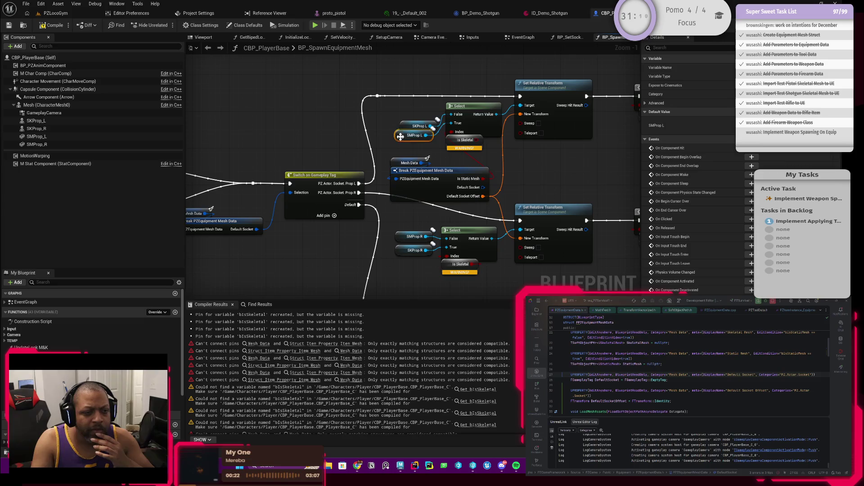
# Stack the SMProp L getter below SKProp L
pyautogui.click(399, 125)
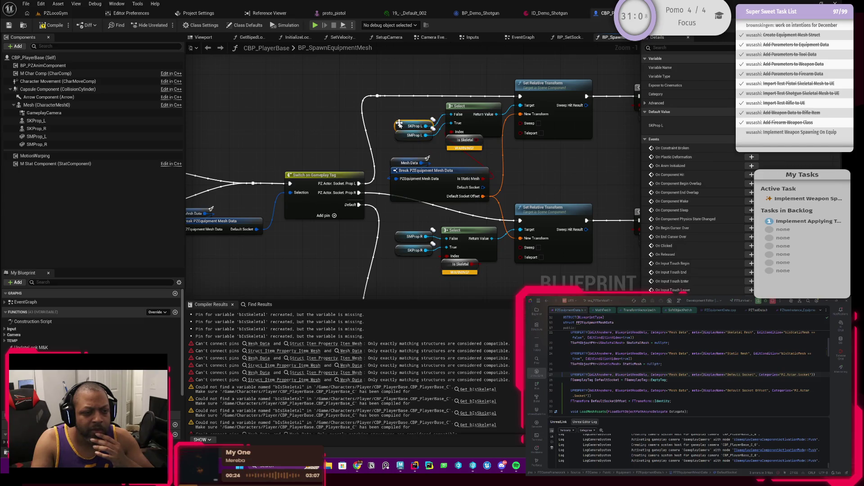
pyautogui.keyDown('ctrl'); pyautogui.click(403, 135); pyautogui.keyUp('ctrl')
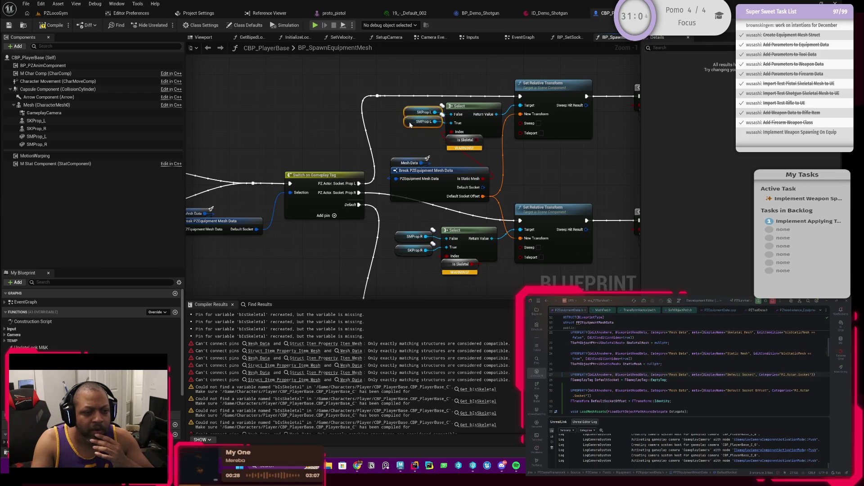
pyautogui.moveTo(401, 135)
pyautogui.mouseDown()
pyautogui.moveTo(496, 149)
pyautogui.moveTo(534, 134)
pyautogui.mouseUp()
pyautogui.scroll(-1, 471, 148)
pyautogui.scroll(2, 343, 177)
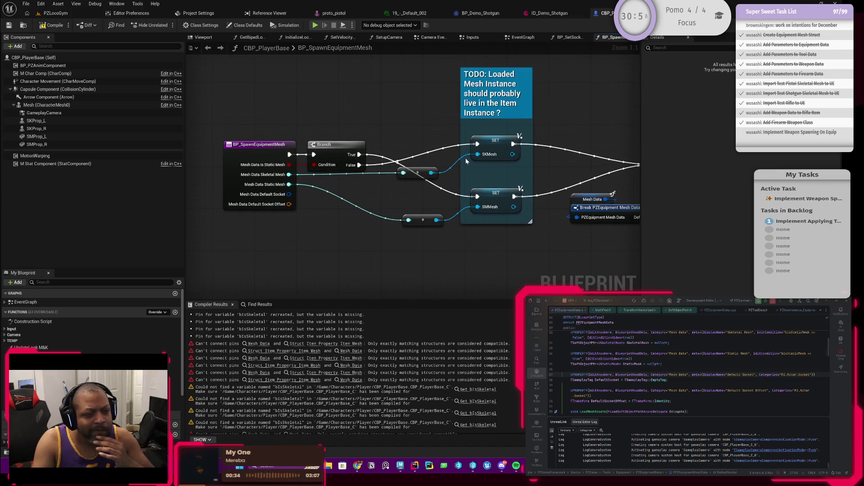
# Swap the SKMesh and SMMesh SET nodes so SMMesh sits on top inside the TODO comment
pyautogui.moveTo(512, 163); pyautogui.dragTo(418, 154)
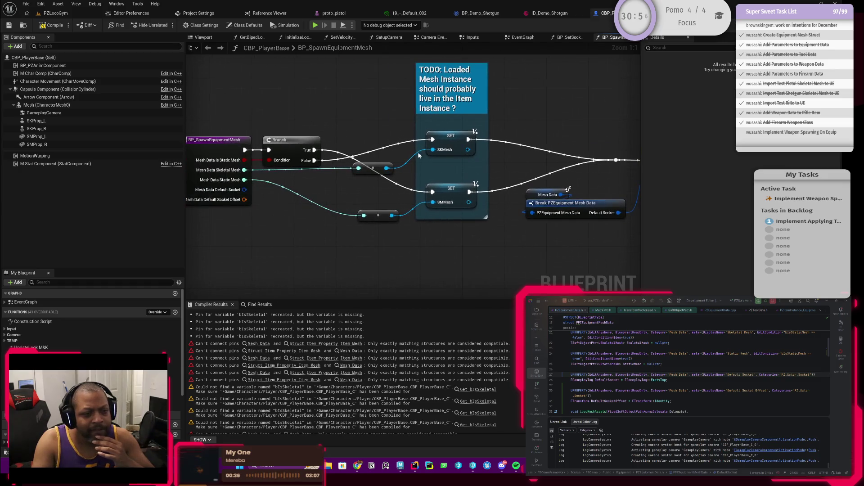
pyautogui.moveTo(366, 131); pyautogui.dragTo(477, 174)
pyautogui.moveTo(446, 142); pyautogui.dragTo(426, 254)
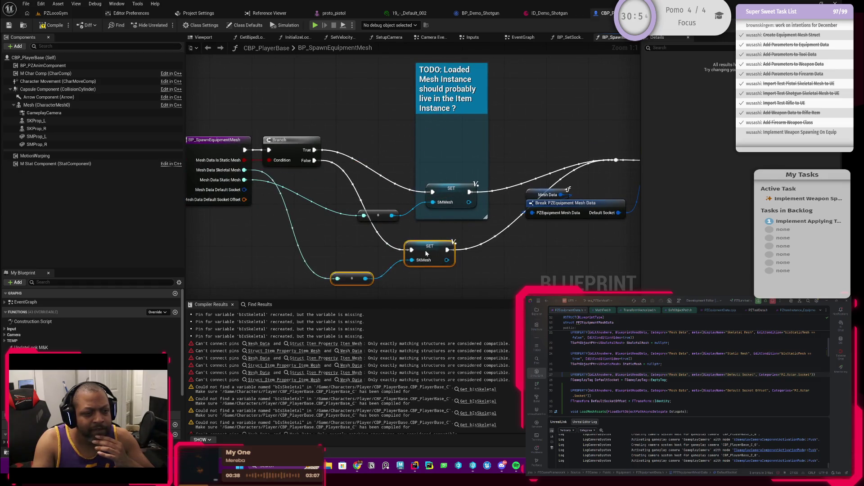
pyautogui.moveTo(482, 180)
pyautogui.mouseDown()
pyautogui.moveTo(374, 221)
pyautogui.moveTo(388, 198)
pyautogui.moveTo(388, 158)
pyautogui.mouseUp()
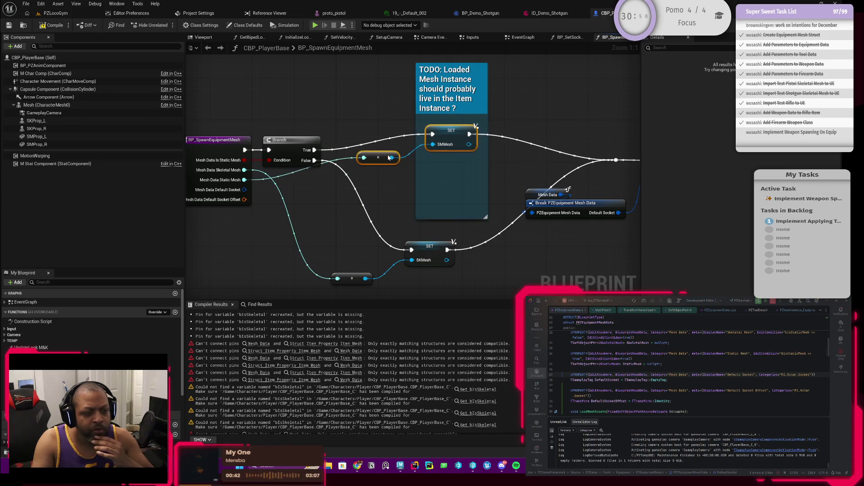
pyautogui.moveTo(353, 248); pyautogui.dragTo(432, 281)
pyautogui.moveTo(430, 241)
pyautogui.mouseDown()
pyautogui.moveTo(438, 199)
pyautogui.moveTo(454, 179)
pyautogui.mouseUp()
# Box-select the BP_SpawnEquipmentMesh entry and Branch nodes and shift them left
pyautogui.moveTo(342, 185); pyautogui.dragTo(459, 202)
pyautogui.moveTo(286, 120); pyautogui.dragTo(347, 185)
pyautogui.moveTo(369, 234); pyautogui.dragTo(411, 234)
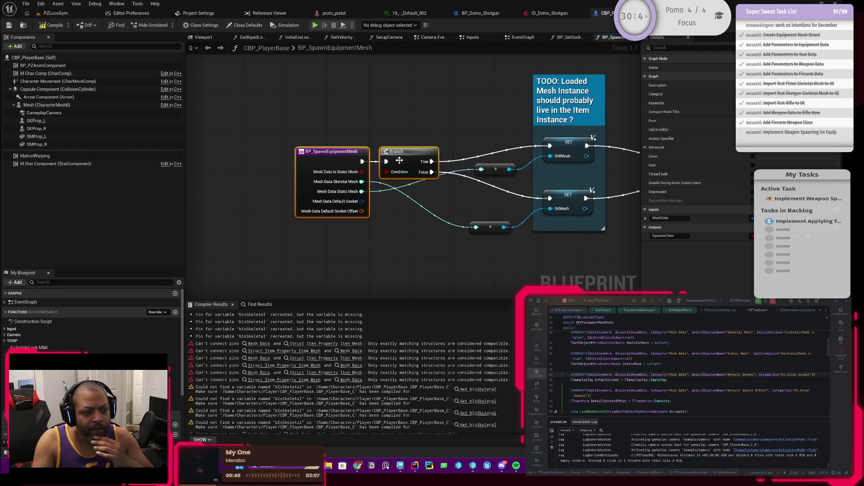
pyautogui.moveTo(399, 160); pyautogui.dragTo(383, 161)
pyautogui.click(335, 187)
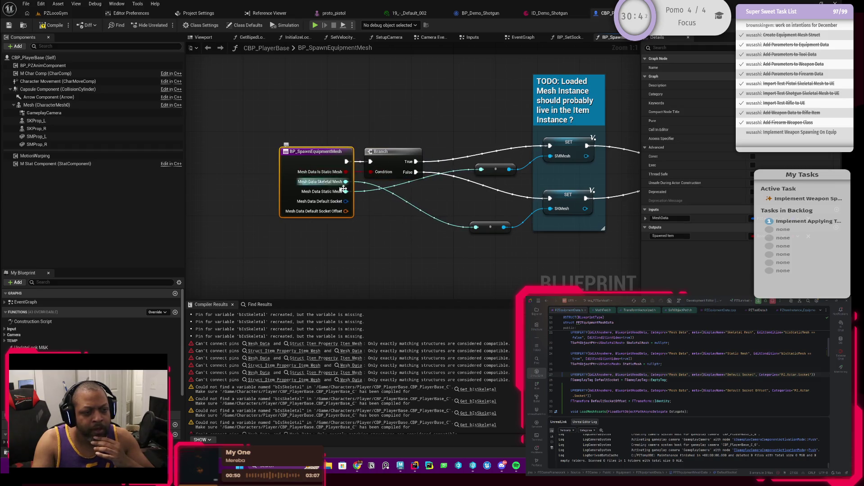
pyautogui.moveTo(450, 204); pyautogui.dragTo(359, 198)
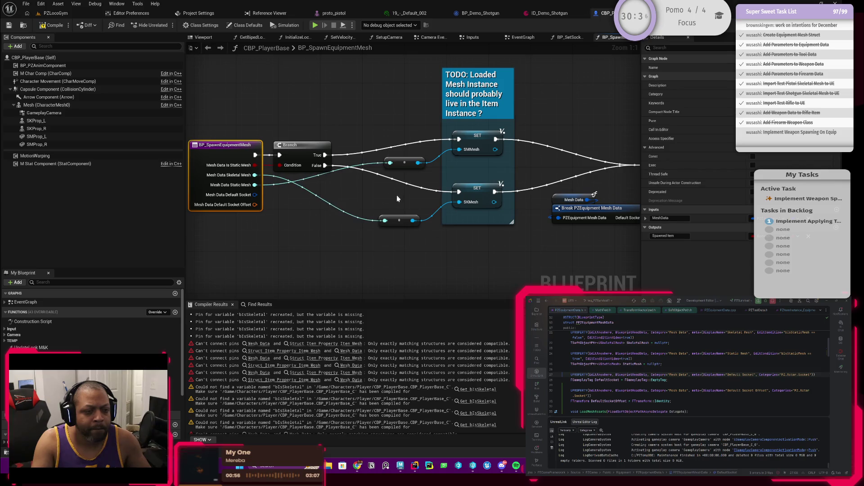
pyautogui.moveTo(447, 218); pyautogui.dragTo(466, 260)
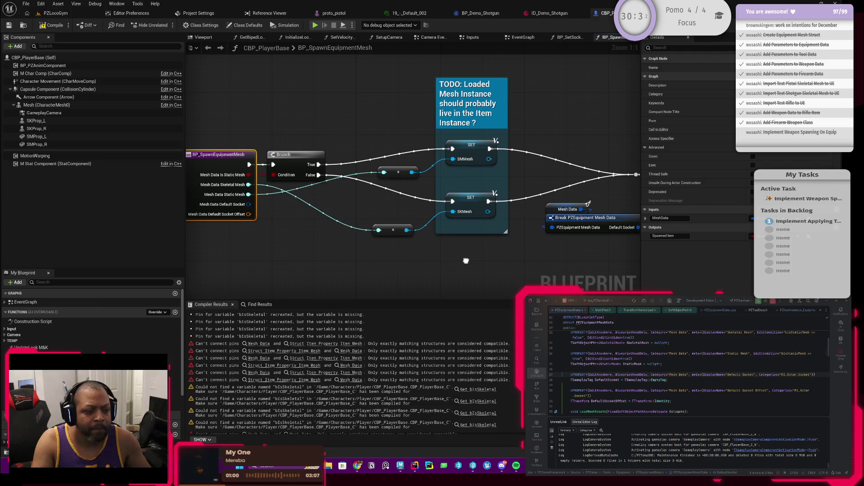
pyautogui.moveTo(466, 261)
pyautogui.mouseDown()
pyautogui.moveTo(437, 257)
pyautogui.moveTo(430, 247)
pyautogui.moveTo(439, 239)
pyautogui.moveTo(315, 249)
pyautogui.moveTo(465, 152)
pyautogui.mouseUp()
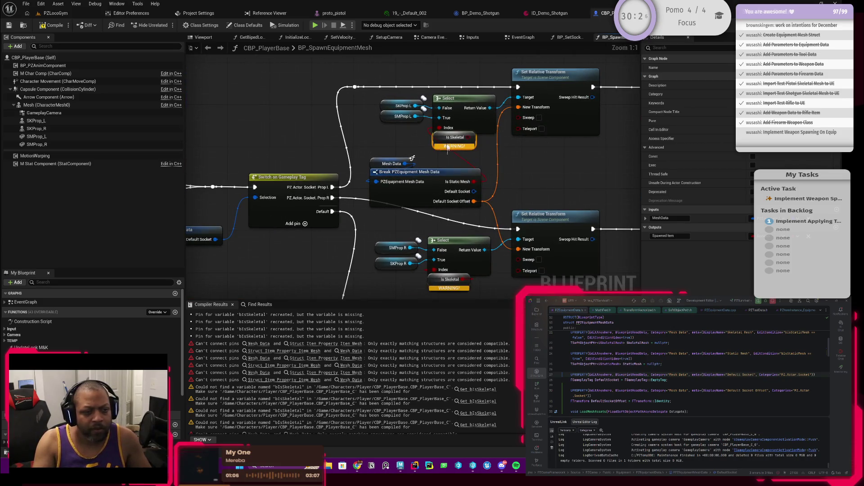
# Delete the obsolete Is Skeletal getter that carries a warning
pyautogui.click(455, 143)
pyautogui.press('Delete')
pyautogui.moveTo(432, 186)
pyautogui.mouseDown()
pyautogui.moveTo(450, 152)
pyautogui.moveTo(477, 149)
pyautogui.moveTo(443, 194)
pyautogui.moveTo(435, 231)
pyautogui.mouseUp()
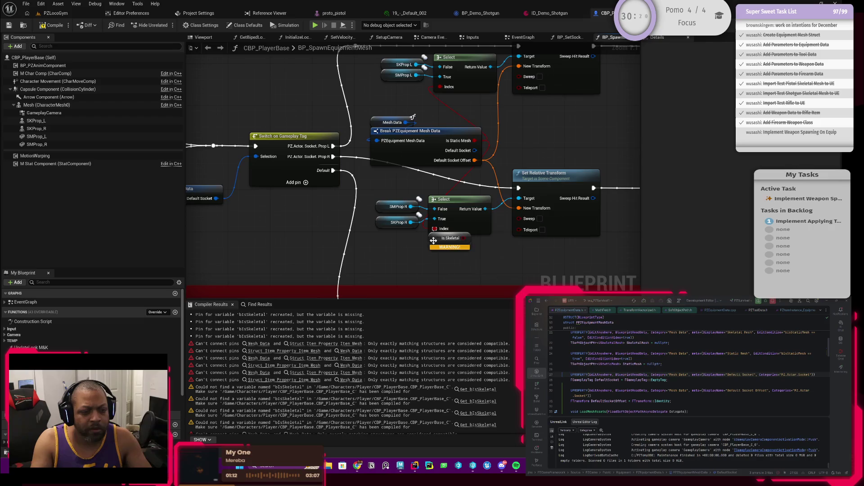
# Move the SMProp R getter below SKProp R
pyautogui.click(411, 207)
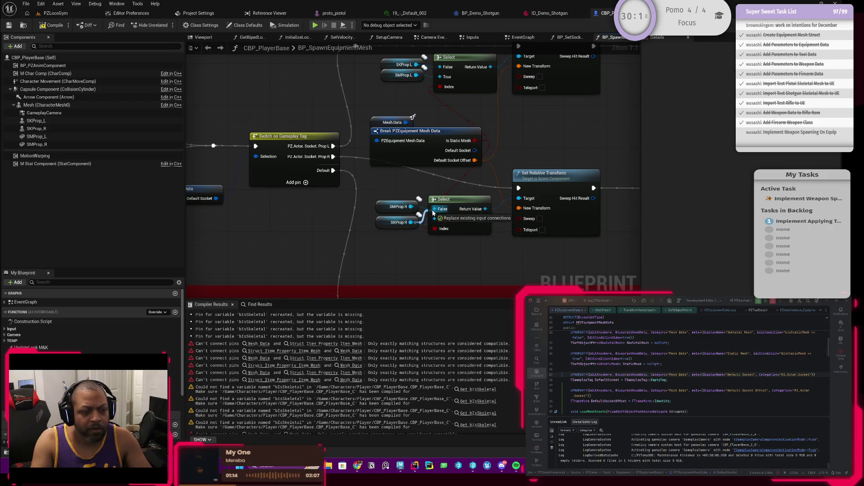
pyautogui.moveTo(381, 207)
pyautogui.mouseDown()
pyautogui.moveTo(379, 234)
pyautogui.moveTo(388, 228)
pyautogui.mouseUp()
pyautogui.keyDown('ctrl'); pyautogui.click(375, 220); pyautogui.keyUp('ctrl')
pyautogui.scroll(-2, 388, 229)
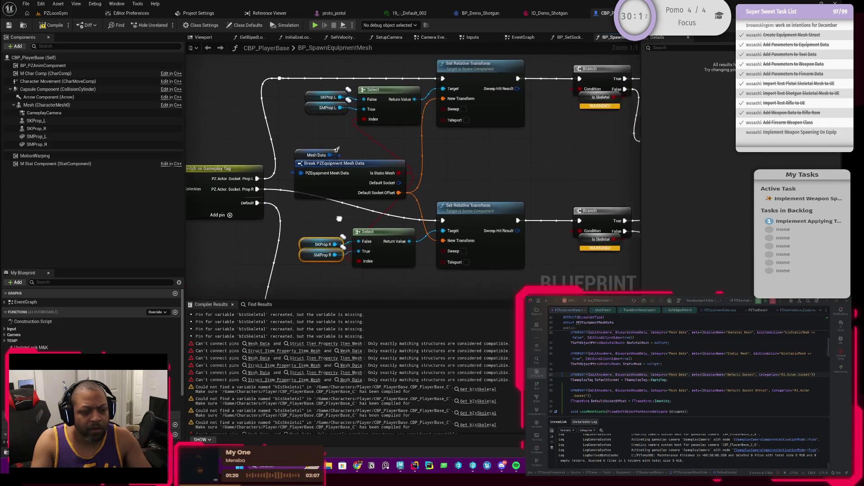
pyautogui.scroll(1, 443, 194)
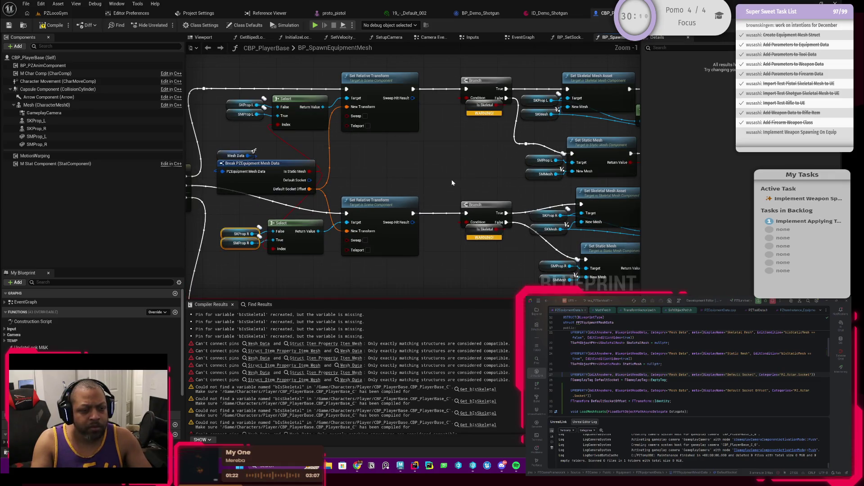
# Pan across the graph to inspect the Switch on Gameplay Tag, Select, Set Relative Transform and Set Mesh nodes
pyautogui.moveTo(452, 182); pyautogui.dragTo(378, 199)
pyautogui.scroll(-1, 387, 172)
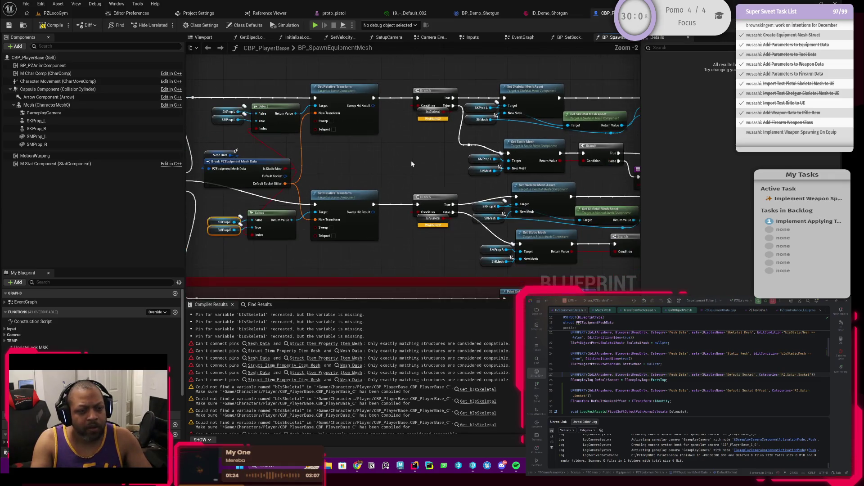
pyautogui.moveTo(421, 159)
pyautogui.mouseDown()
pyautogui.moveTo(325, 162)
pyautogui.moveTo(541, 178)
pyautogui.mouseUp()
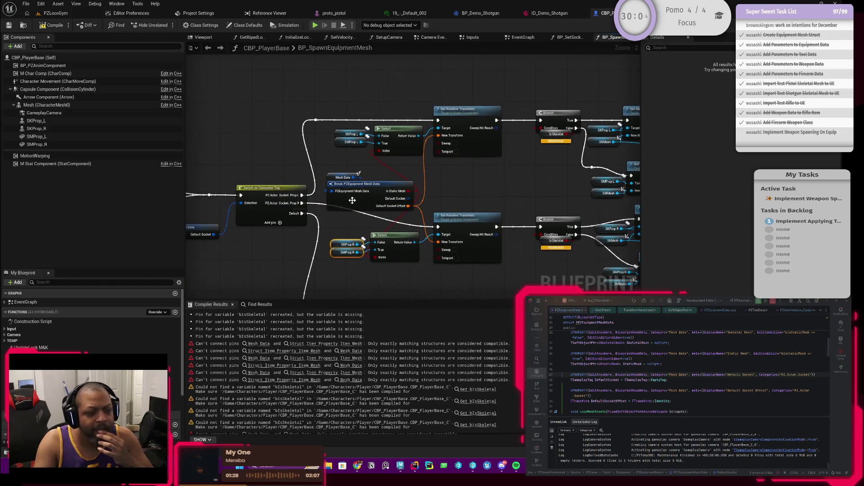
pyautogui.scroll(-1, 350, 173)
pyautogui.moveTo(351, 168)
pyautogui.mouseDown()
pyautogui.moveTo(382, 157)
pyautogui.moveTo(402, 202)
pyautogui.moveTo(393, 198)
pyautogui.mouseUp()
pyautogui.moveTo(485, 219); pyautogui.dragTo(358, 210)
pyautogui.moveTo(483, 169); pyautogui.dragTo(386, 182)
pyautogui.moveTo(445, 171); pyautogui.dragTo(334, 179)
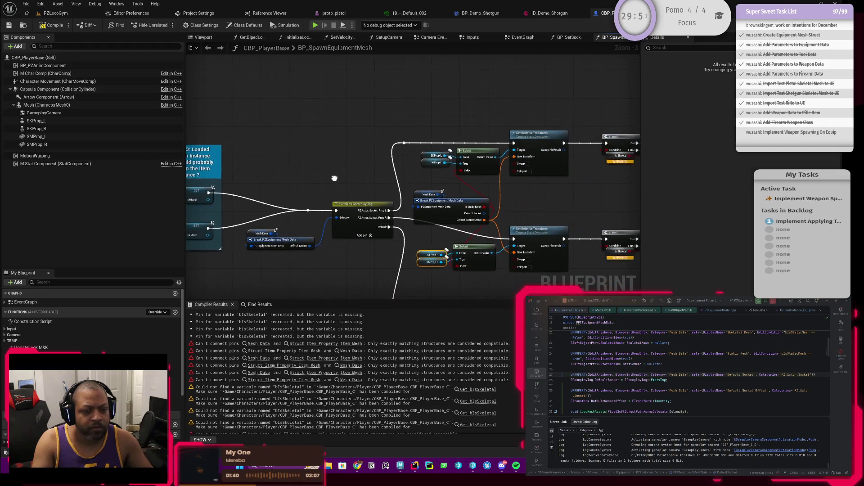
pyautogui.moveTo(505, 190)
pyautogui.mouseDown()
pyautogui.moveTo(428, 175)
pyautogui.moveTo(420, 184)
pyautogui.moveTo(277, 184)
pyautogui.moveTo(413, 189)
pyautogui.mouseUp()
# Rewire the Branch nodes: False to the Set Static Mesh reroute, lower True to Set Static Mesh
pyautogui.moveTo(349, 182); pyautogui.dragTo(417, 153)
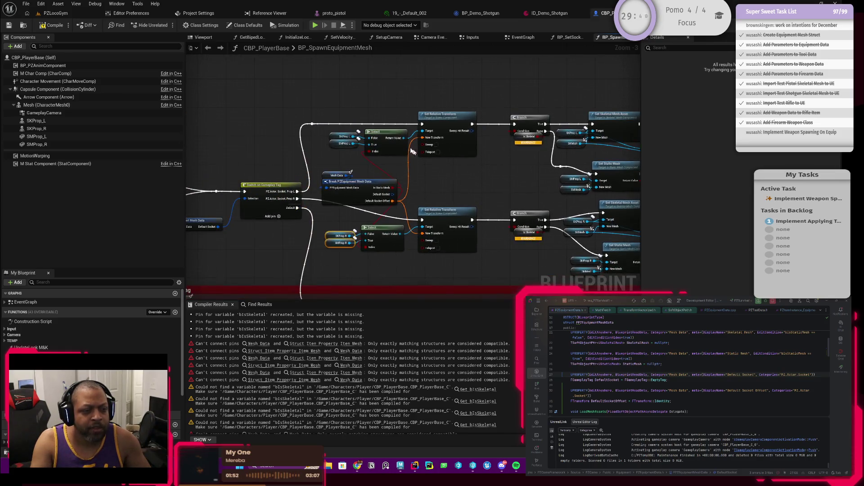
pyautogui.moveTo(504, 179)
pyautogui.mouseDown()
pyautogui.moveTo(393, 188)
pyautogui.moveTo(412, 195)
pyautogui.moveTo(376, 212)
pyautogui.moveTo(527, 208)
pyautogui.mouseUp()
pyautogui.scroll(3, 444, 191)
pyautogui.moveTo(396, 211)
pyautogui.mouseDown()
pyautogui.moveTo(467, 210)
pyautogui.moveTo(370, 230)
pyautogui.moveTo(315, 227)
pyautogui.mouseUp()
pyautogui.moveTo(380, 226)
pyautogui.mouseDown()
pyautogui.moveTo(326, 230)
pyautogui.moveTo(298, 244)
pyautogui.mouseUp()
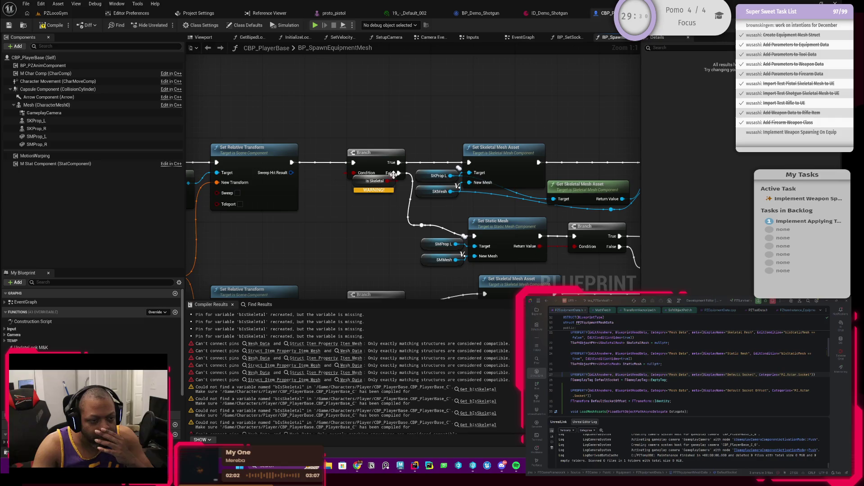
pyautogui.moveTo(398, 173); pyautogui.dragTo(469, 162)
pyautogui.moveTo(399, 173)
pyautogui.mouseDown()
pyautogui.moveTo(425, 234)
pyautogui.moveTo(422, 225)
pyautogui.mouseUp()
pyautogui.moveTo(439, 213); pyautogui.dragTo(434, 113)
pyautogui.moveTo(399, 203)
pyautogui.mouseDown()
pyautogui.moveTo(443, 250)
pyautogui.moveTo(484, 256)
pyautogui.moveTo(450, 216)
pyautogui.moveTo(478, 195)
pyautogui.mouseUp()
# Frame the spawn logic, then recompile and save CBP_PlayerBase
pyautogui.scroll(-2, 416, 192)
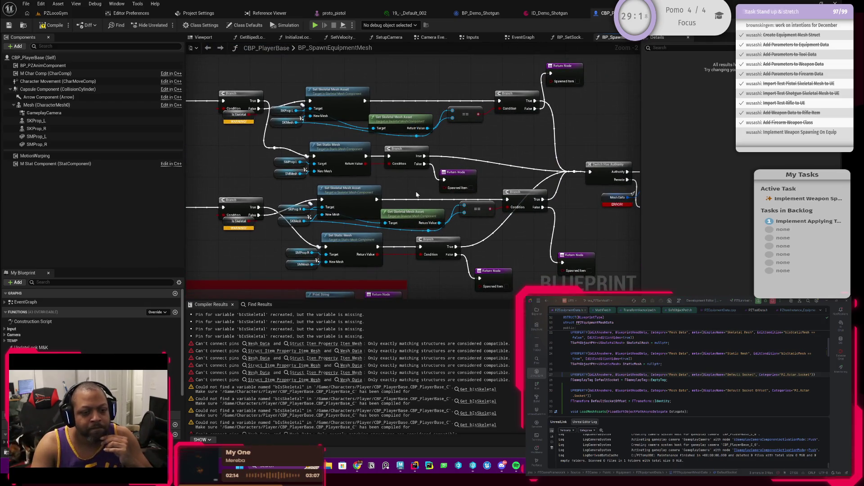
pyautogui.moveTo(409, 202)
pyautogui.mouseDown()
pyautogui.moveTo(304, 198)
pyautogui.moveTo(542, 172)
pyautogui.mouseUp()
pyautogui.moveTo(395, 215)
pyautogui.mouseDown()
pyautogui.moveTo(507, 183)
pyautogui.moveTo(486, 185)
pyautogui.moveTo(432, 202)
pyautogui.moveTo(566, 192)
pyautogui.mouseUp()
pyautogui.scroll(-2, 450, 198)
pyautogui.moveTo(435, 191); pyautogui.dragTo(308, 169)
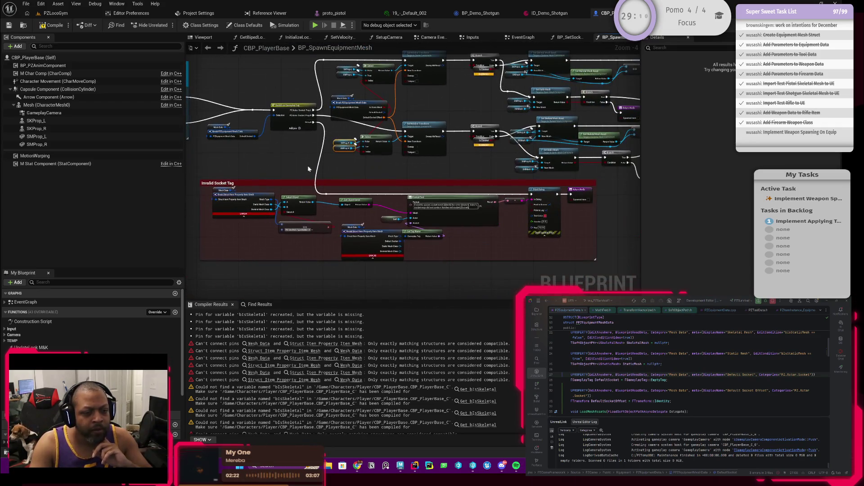
pyautogui.moveTo(421, 161); pyautogui.dragTo(368, 202)
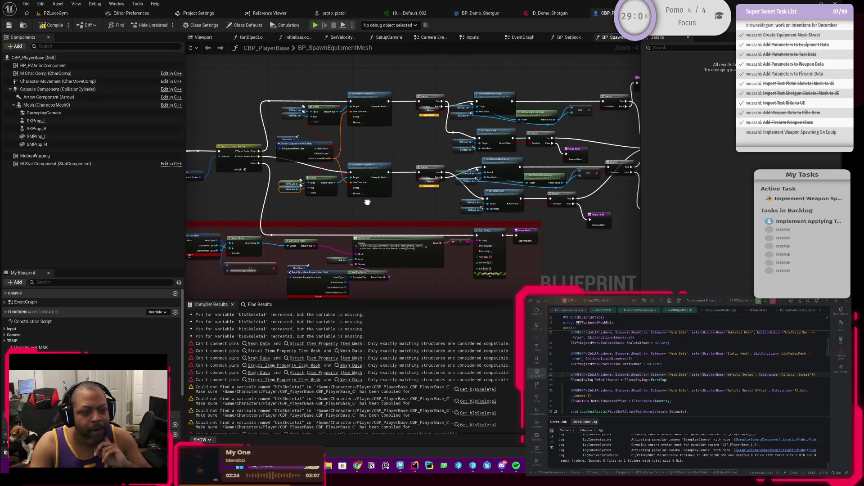
pyautogui.click(52, 25)
pyautogui.click(9, 24)
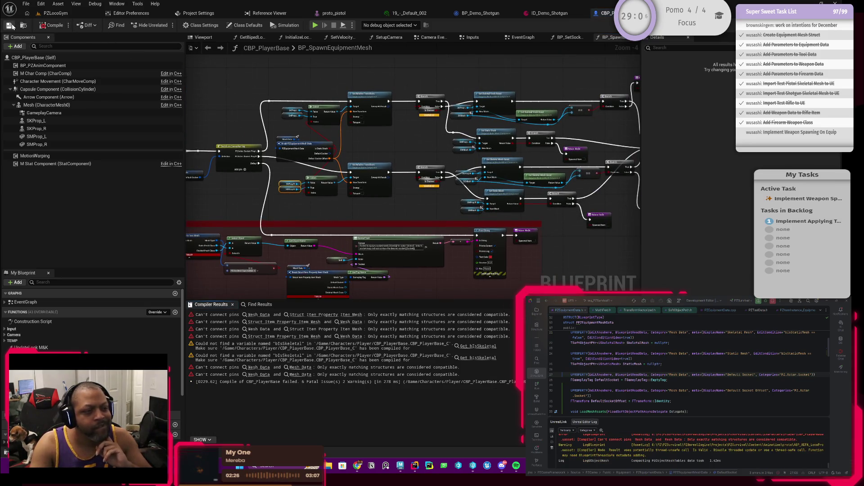
# Duplicate the Mesh Data and Break nodes and wire the copy's Is Static Mesh to the lower Branch
pyautogui.scroll(1, 351, 144)
pyautogui.scroll(1, 409, 163)
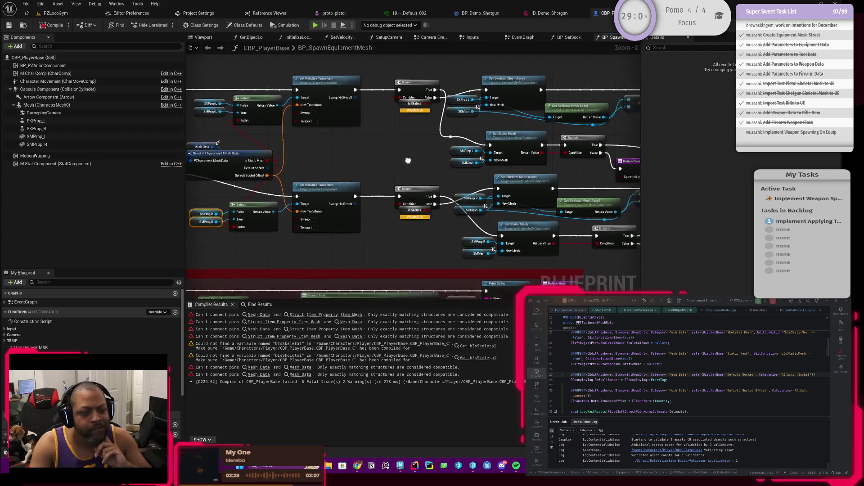
pyautogui.scroll(1, 410, 167)
pyautogui.scroll(1, 457, 171)
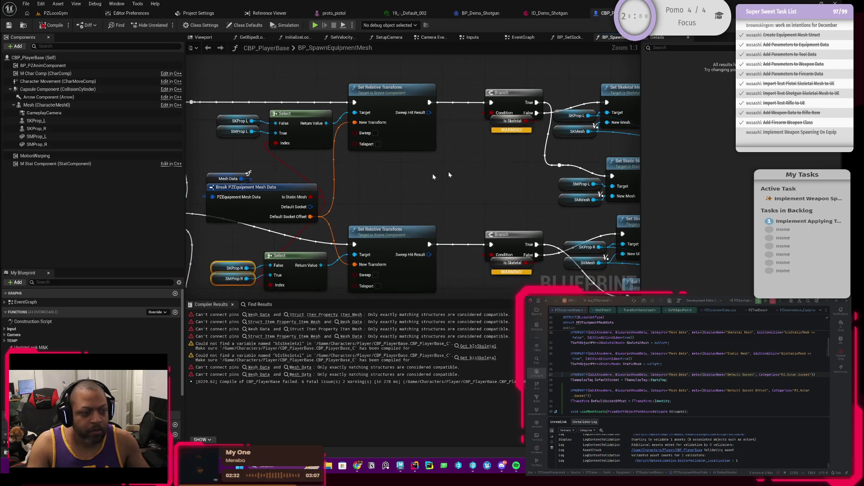
pyautogui.moveTo(316, 167); pyautogui.dragTo(313, 204)
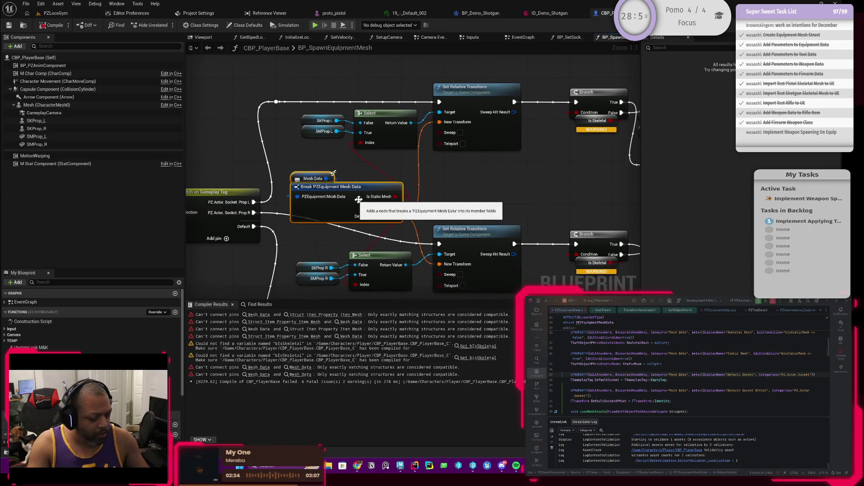
pyautogui.hotkey('ctrl', 'd')
pyautogui.moveTo(542, 168)
pyautogui.mouseDown()
pyautogui.moveTo(457, 177)
pyautogui.moveTo(419, 193)
pyautogui.moveTo(424, 144)
pyautogui.mouseUp()
pyautogui.moveTo(423, 216)
pyautogui.mouseDown()
pyautogui.moveTo(416, 245)
pyautogui.moveTo(424, 277)
pyautogui.moveTo(440, 241)
pyautogui.mouseUp()
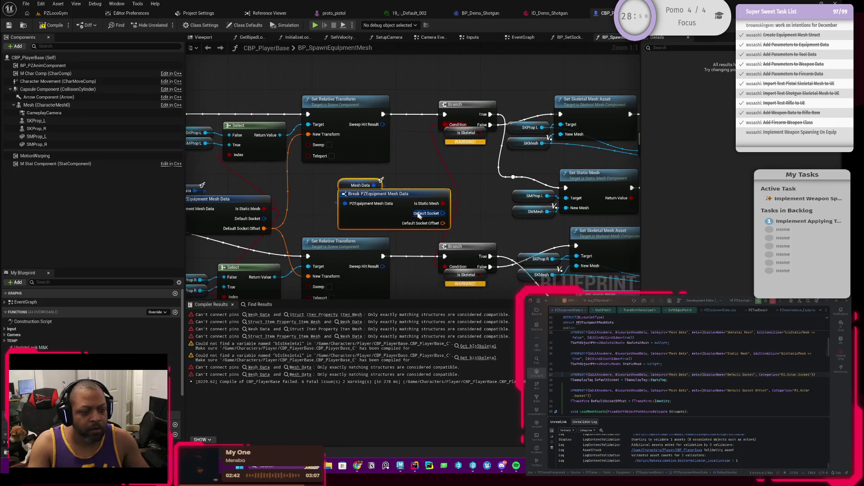
# Hide the unused Default Socket pins on both Break PZEquipment Mesh Data nodes
pyautogui.moveTo(357, 198)
pyautogui.mouseDown()
pyautogui.moveTo(329, 191)
pyautogui.moveTo(416, 182)
pyautogui.mouseUp()
pyautogui.click(243, 185)
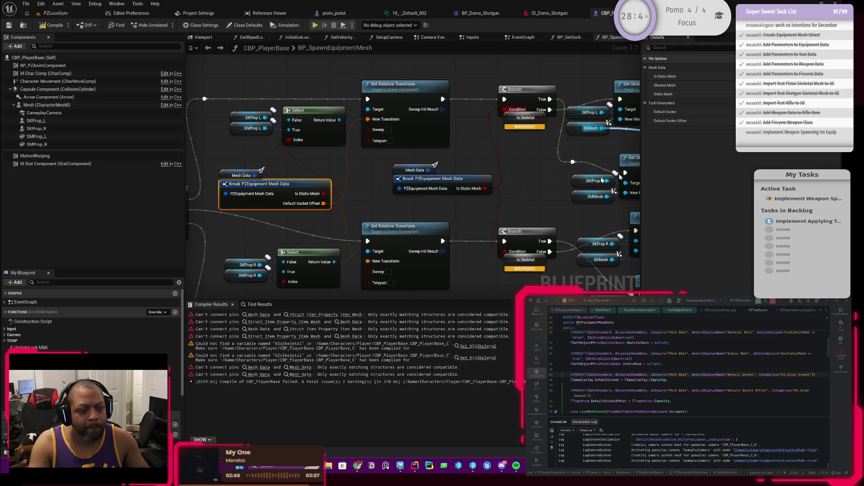
pyautogui.moveTo(520, 184); pyautogui.dragTo(352, 182)
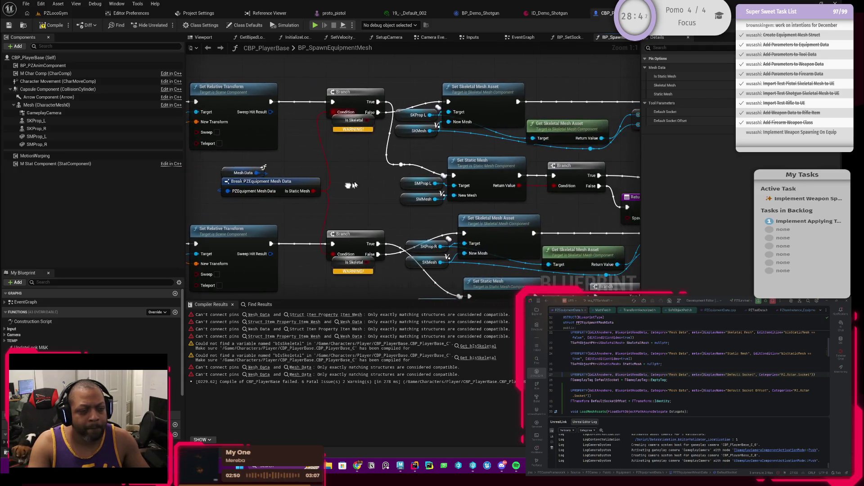
pyautogui.scroll(-2, 352, 182)
# Delete both Is Skeletal warning nodes
pyautogui.moveTo(343, 244); pyautogui.dragTo(423, 265)
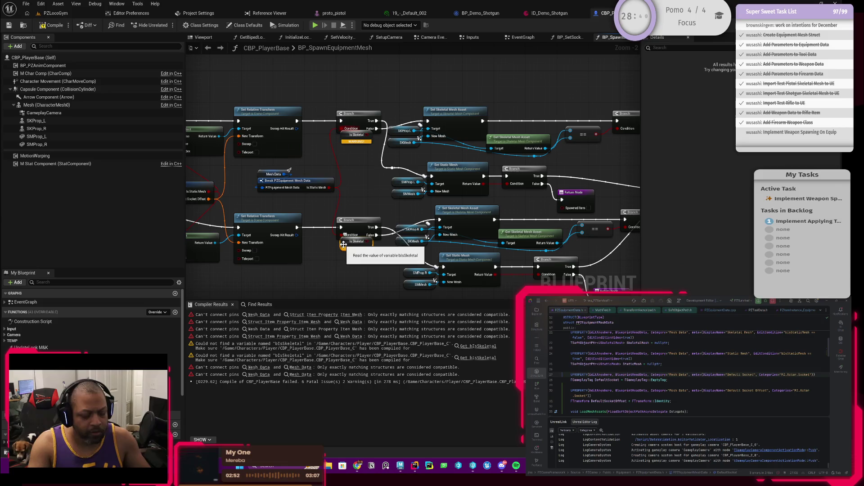
pyautogui.press('Delete')
pyautogui.click(355, 135)
pyautogui.press('Delete')
pyautogui.moveTo(388, 172); pyautogui.dragTo(302, 165)
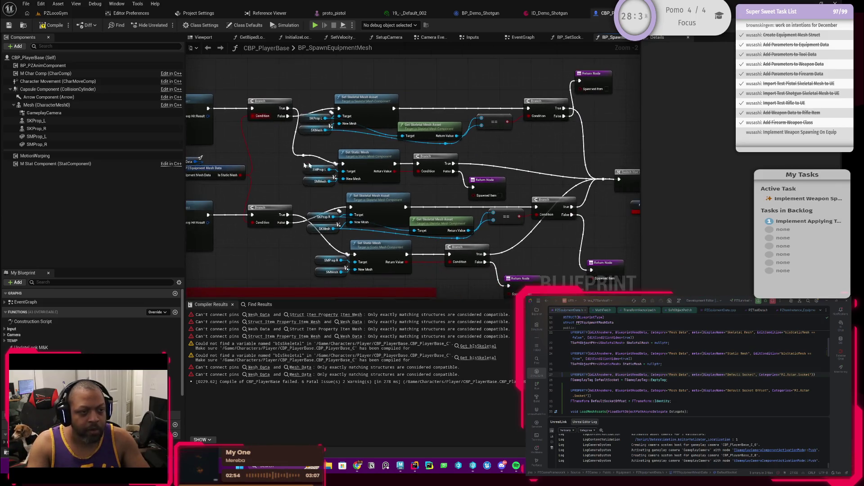
# Recompile the blueprint and zoom out to review the whole function
pyautogui.click(58, 28)
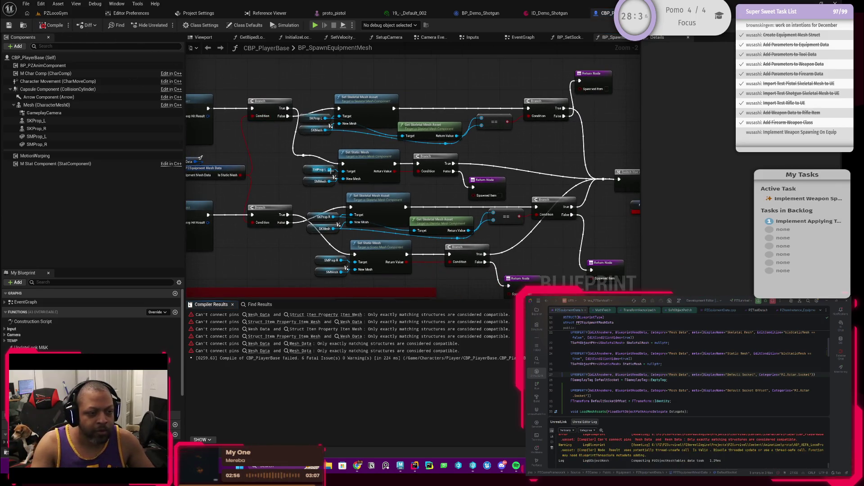
pyautogui.moveTo(479, 215); pyautogui.dragTo(425, 177)
pyautogui.moveTo(548, 200); pyautogui.dragTo(412, 199)
pyautogui.scroll(-2, 450, 202)
pyautogui.scroll(5, 497, 166)
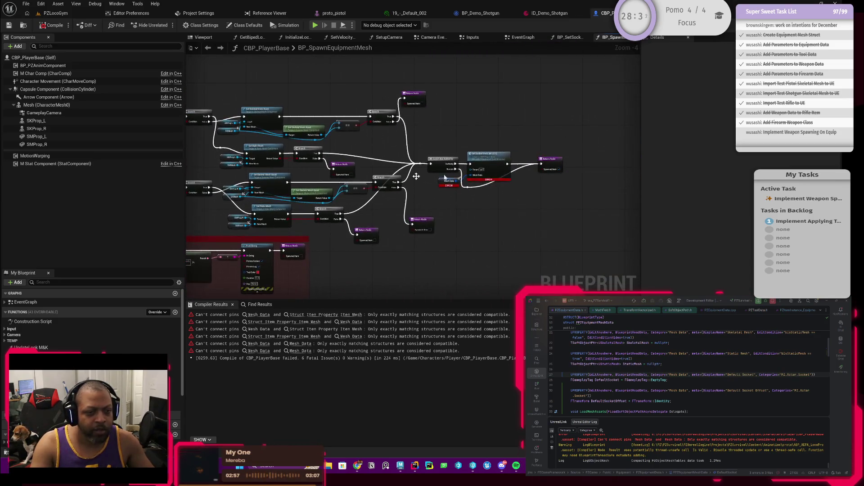
# Add a Custom Event named SetEquipmentSocketMesh in the EventGraph
pyautogui.doubleClick(477, 165)
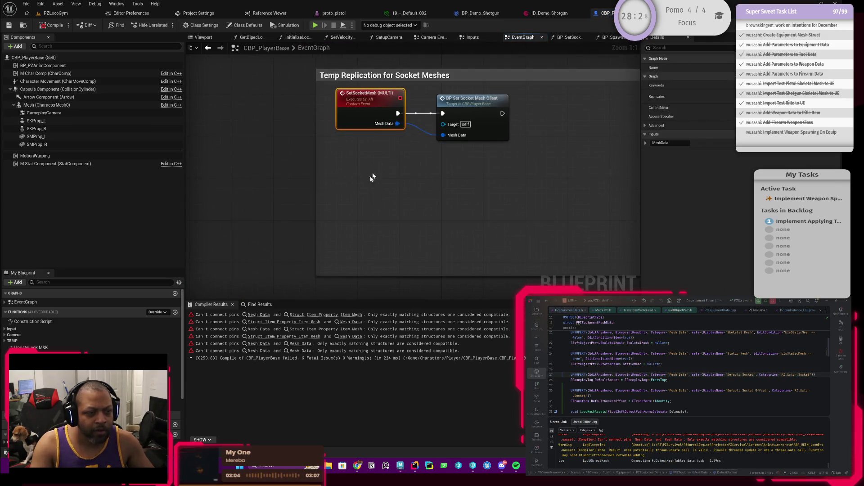
pyautogui.rightClick(344, 218)
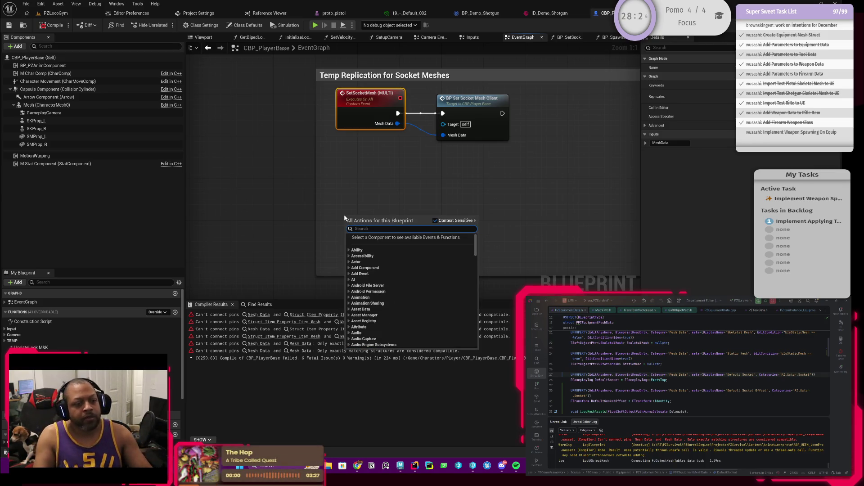
pyautogui.write('custom event')
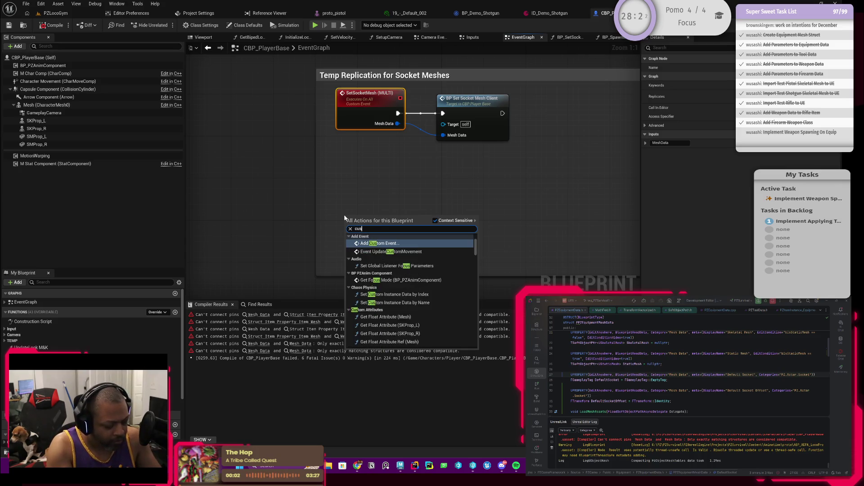
pyautogui.press('Return')
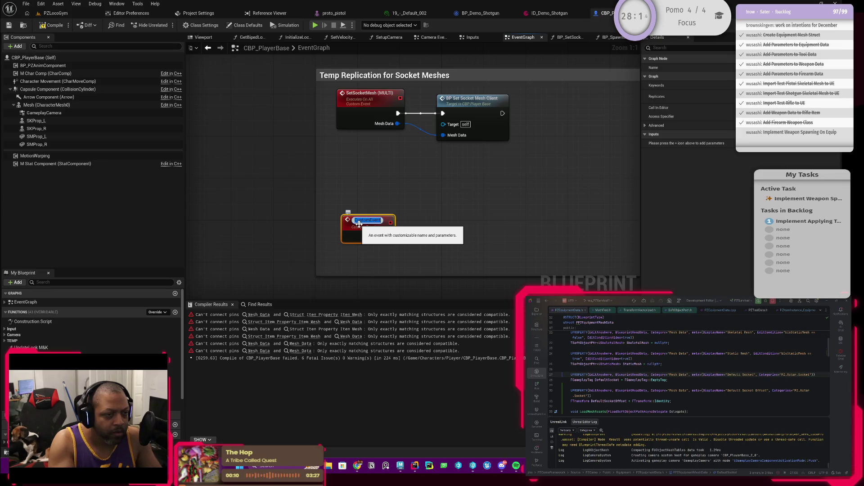
pyautogui.write('SetSocketMesh')
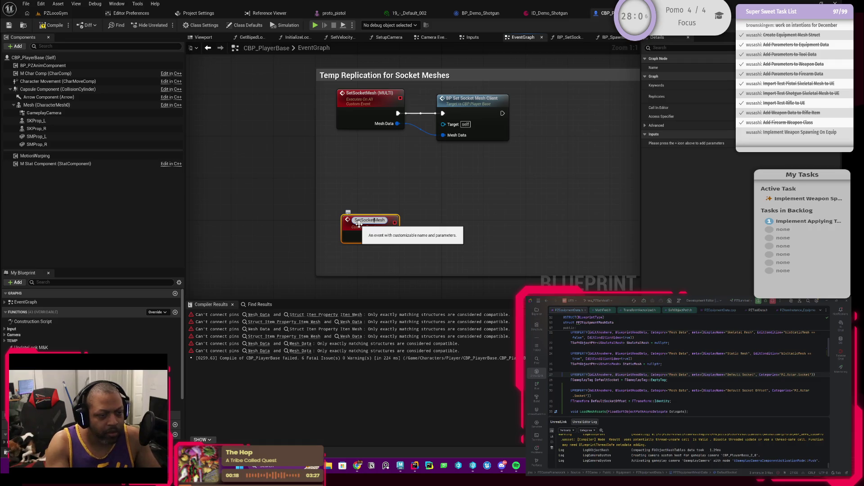
pyautogui.write('Equipment')
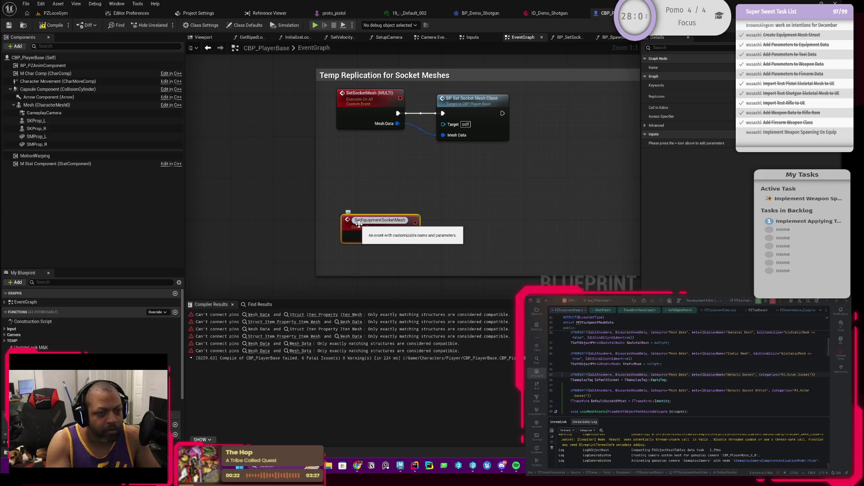
pyautogui.press('Return')
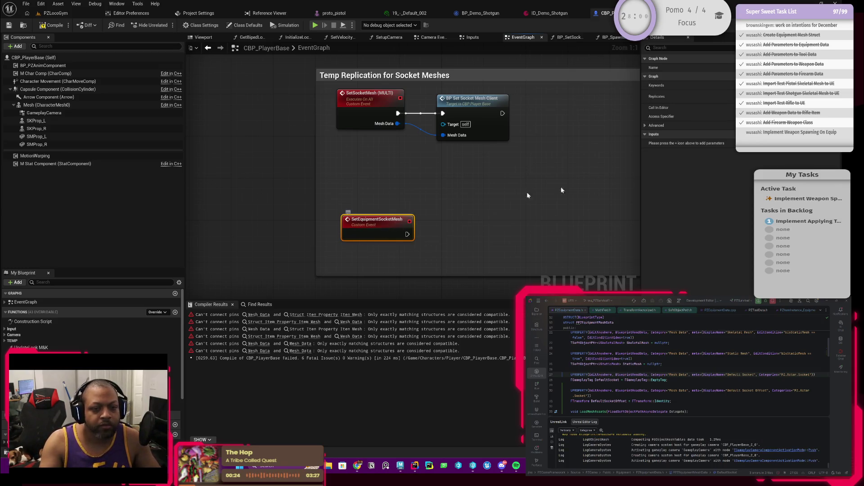
# Give the event a MeshData input of type PZ Equipment Data
pyautogui.click(846, 134)
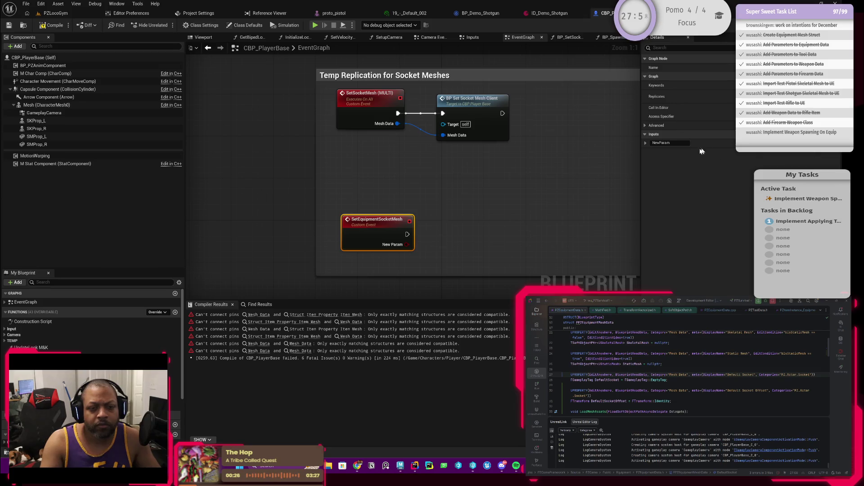
pyautogui.write('M')
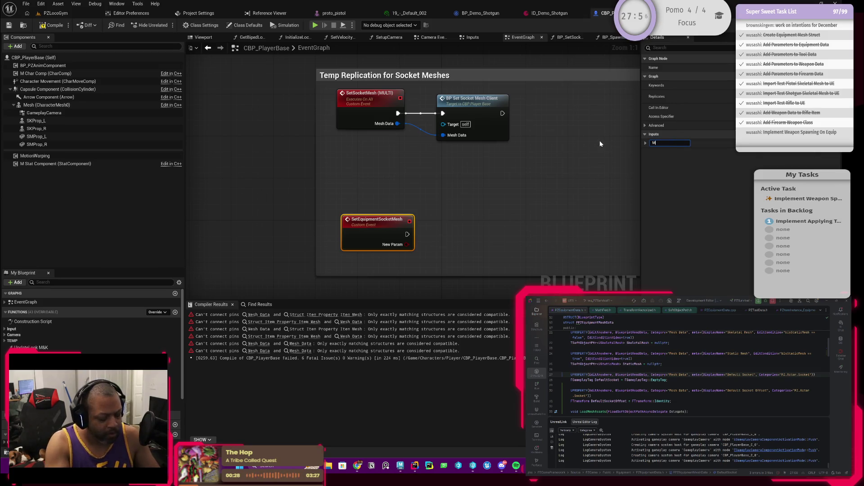
pyautogui.write('eshData')
pyautogui.press('Return')
pyautogui.moveTo(514, 201); pyautogui.dragTo(480, 188)
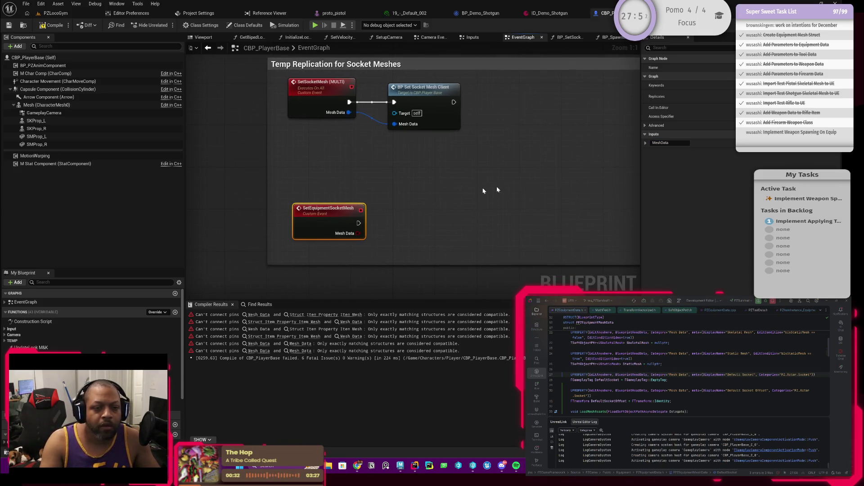
pyautogui.click(759, 143)
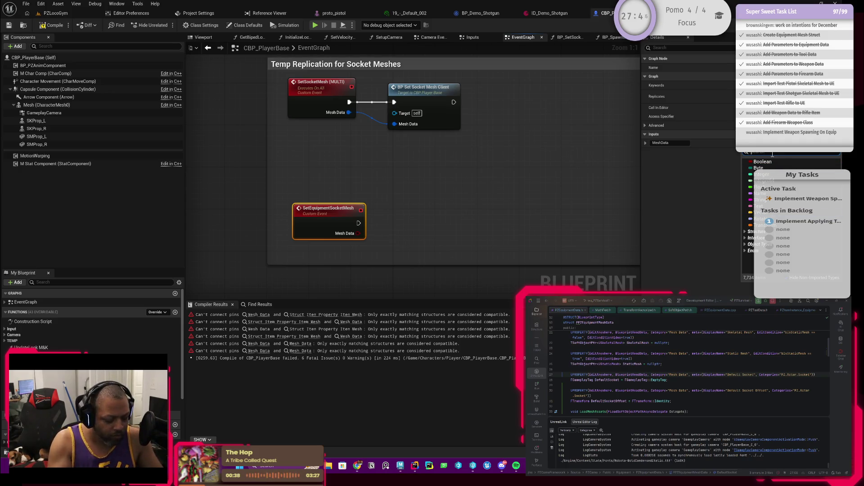
pyautogui.write('pzequip')
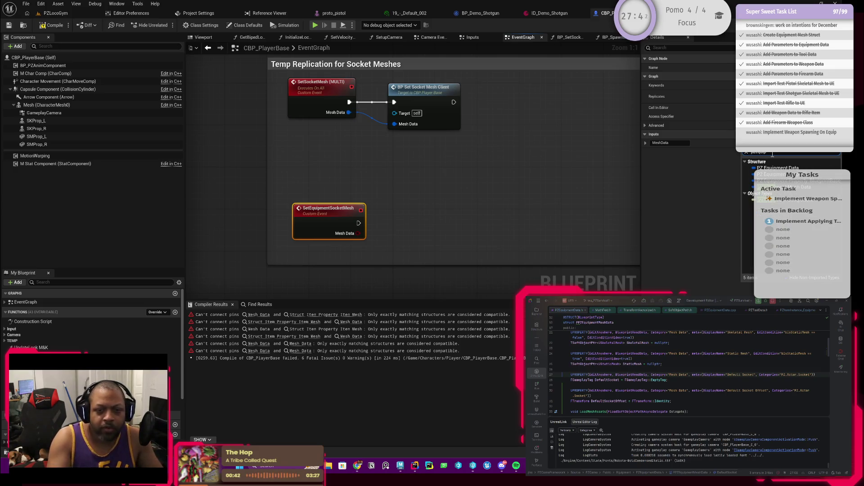
pyautogui.click(777, 168)
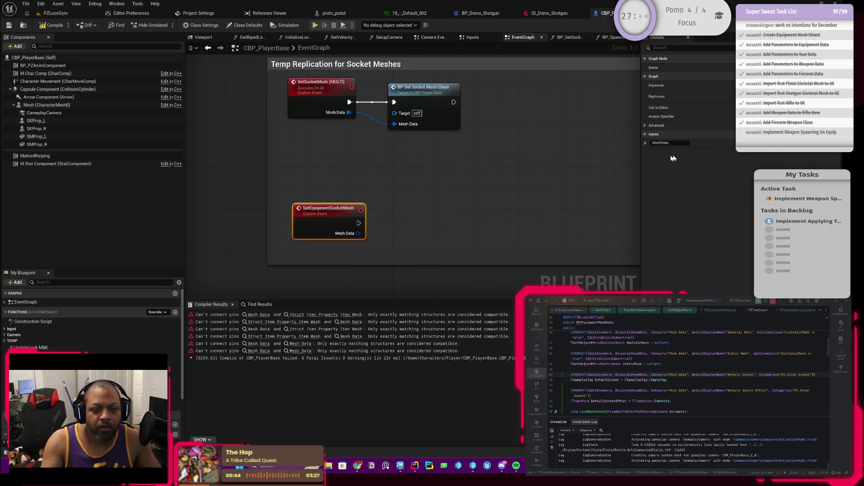
# Place a BP Spawn Equipment Mesh call and wire the event's execution and Mesh Data into it
pyautogui.moveTo(358, 234); pyautogui.dragTo(404, 229)
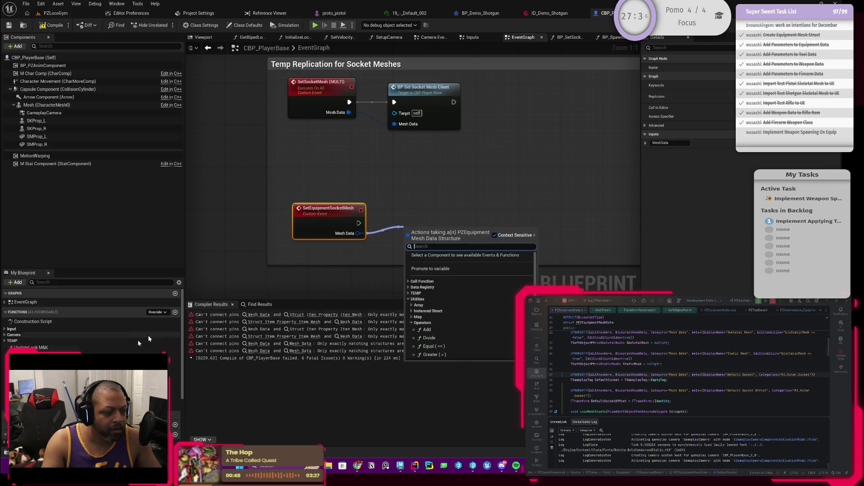
pyautogui.click(5, 341)
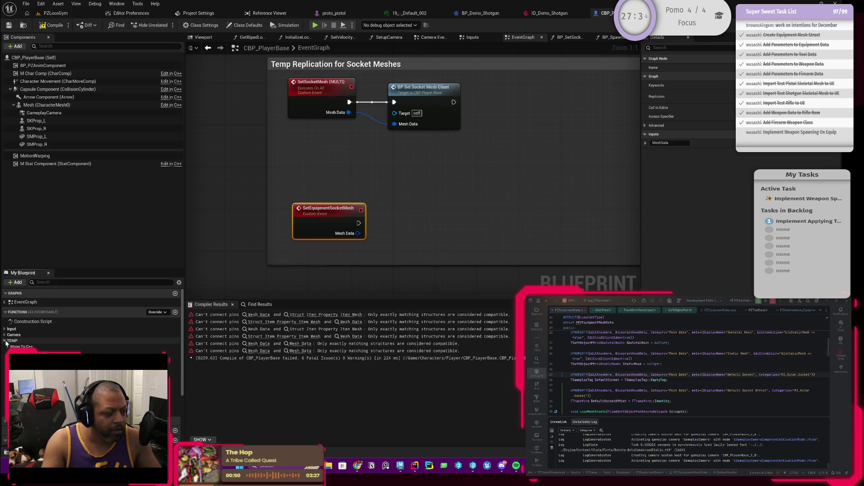
pyautogui.click(7, 347)
pyautogui.click(27, 370)
pyautogui.moveTo(27, 370); pyautogui.dragTo(411, 225)
pyautogui.moveTo(355, 224); pyautogui.dragTo(415, 228)
pyautogui.moveTo(416, 226)
pyautogui.mouseDown()
pyautogui.moveTo(400, 221)
pyautogui.moveTo(404, 246)
pyautogui.mouseUp()
pyautogui.moveTo(426, 219)
pyautogui.mouseDown()
pyautogui.moveTo(412, 224)
pyautogui.moveTo(419, 221)
pyautogui.mouseUp()
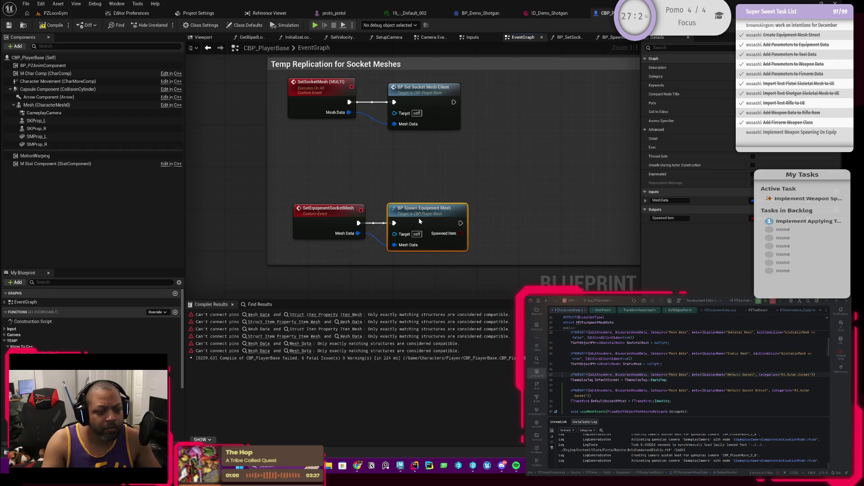
pyautogui.doubleClick(419, 220)
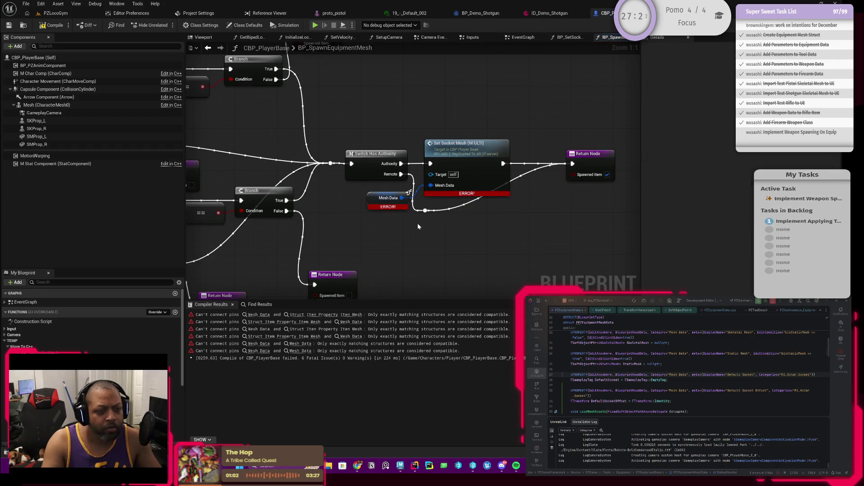
# Inspect the erroring Set Socket Mesh node near Switch Has Authority and recompile the blueprint
pyautogui.click(470, 171)
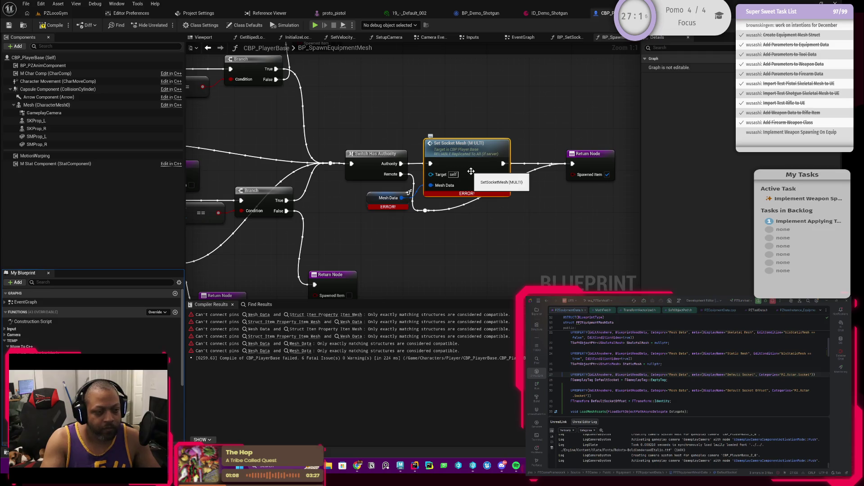
pyautogui.scroll(-2, 471, 171)
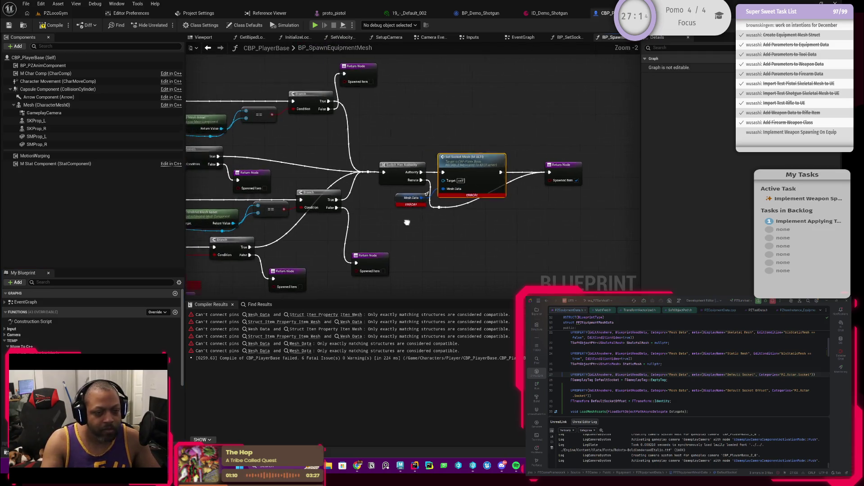
pyautogui.scroll(-3, 375, 199)
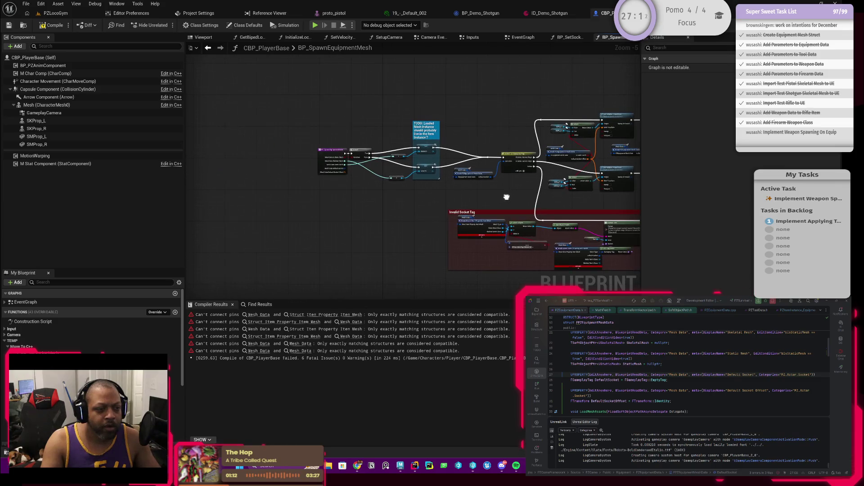
pyautogui.scroll(6, 324, 176)
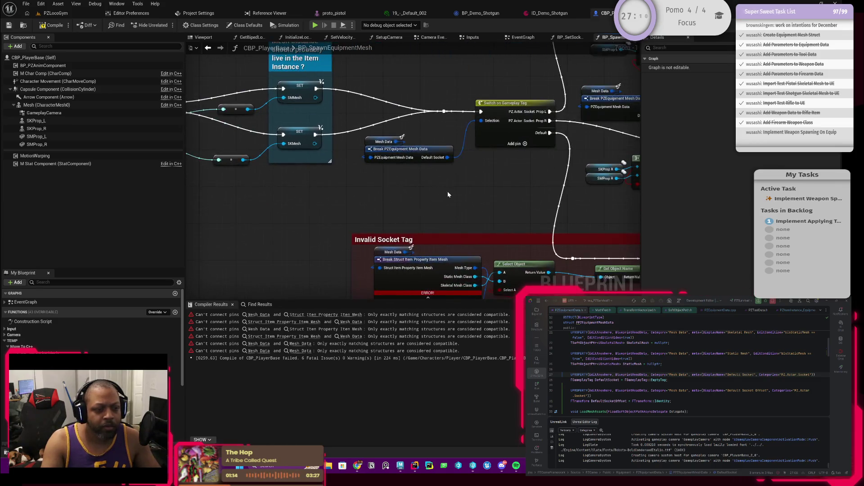
pyautogui.scroll(-3, 410, 193)
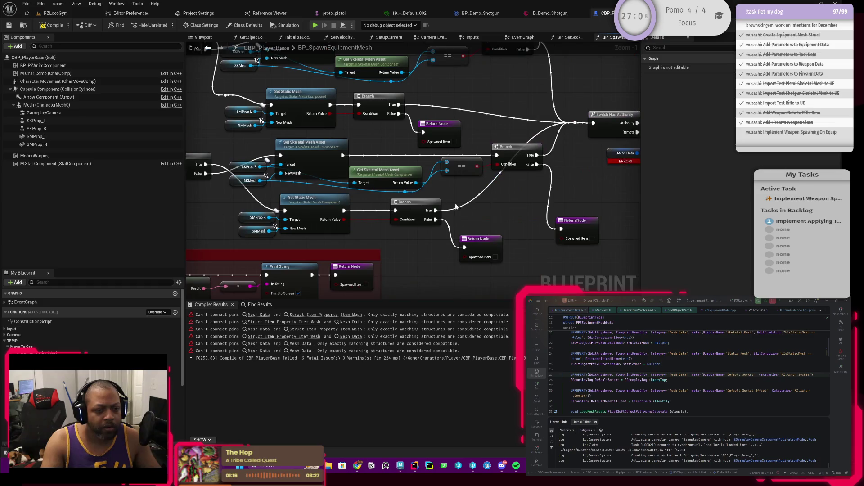
pyautogui.scroll(2, 227, 221)
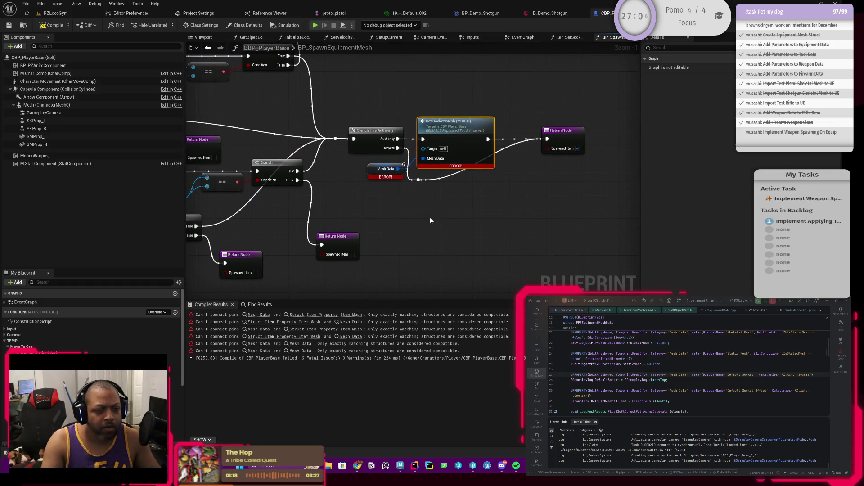
pyautogui.moveTo(365, 226); pyautogui.dragTo(452, 225)
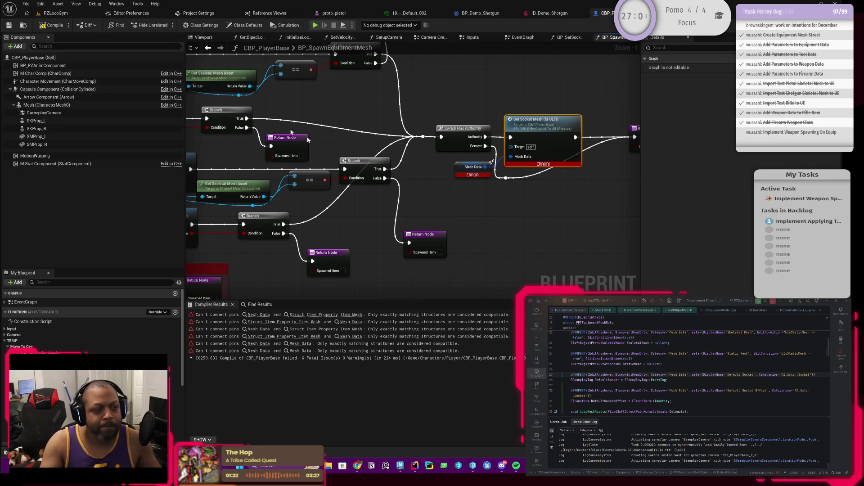
pyautogui.click(52, 25)
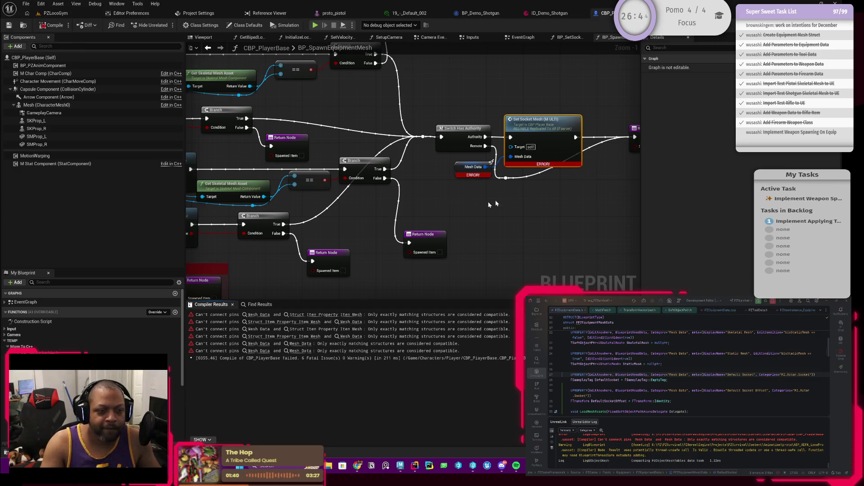
# Add a reroute knot on the wire below Set Socket Mesh and move it right
pyautogui.moveTo(481, 206); pyautogui.dragTo(419, 199)
pyautogui.doubleClick(437, 175)
pyautogui.moveTo(444, 178); pyautogui.dragTo(498, 182)
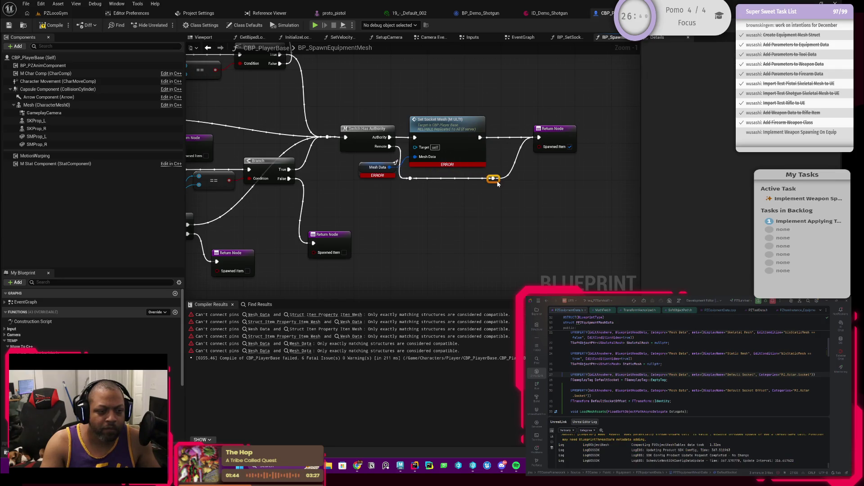
pyautogui.scroll(-2, 413, 208)
pyautogui.moveTo(413, 208)
pyautogui.mouseDown()
pyautogui.moveTo(495, 189)
pyautogui.moveTo(435, 181)
pyautogui.mouseUp()
pyautogui.scroll(1, 432, 181)
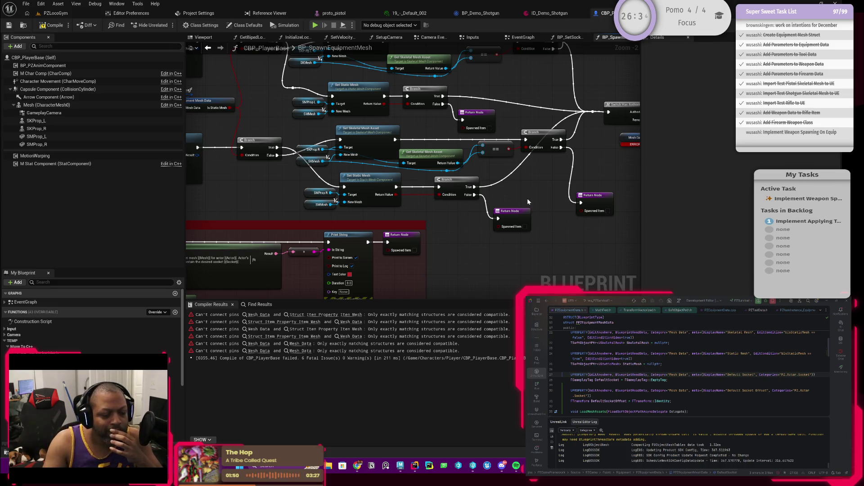
# Place a Get Mesh Data node via the 'meshdata' search and pull a wire from its output
pyautogui.moveTo(528, 202); pyautogui.dragTo(395, 246)
pyautogui.moveTo(456, 226); pyautogui.dragTo(393, 226)
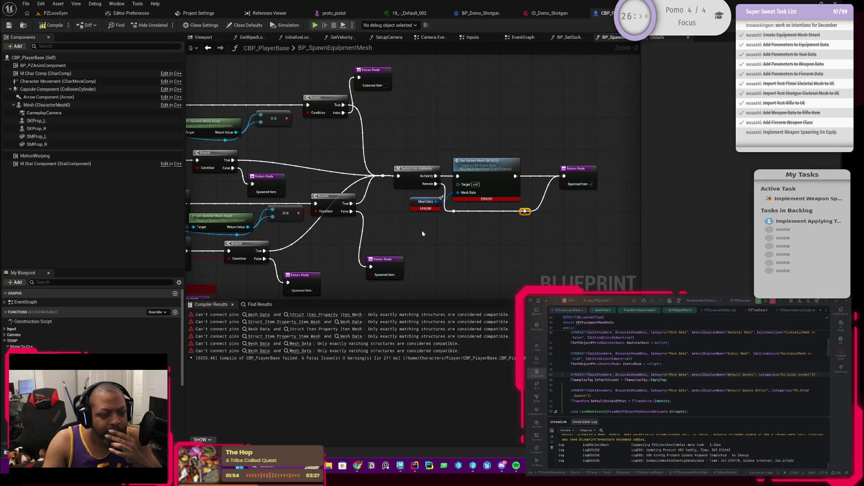
pyautogui.scroll(2, 422, 231)
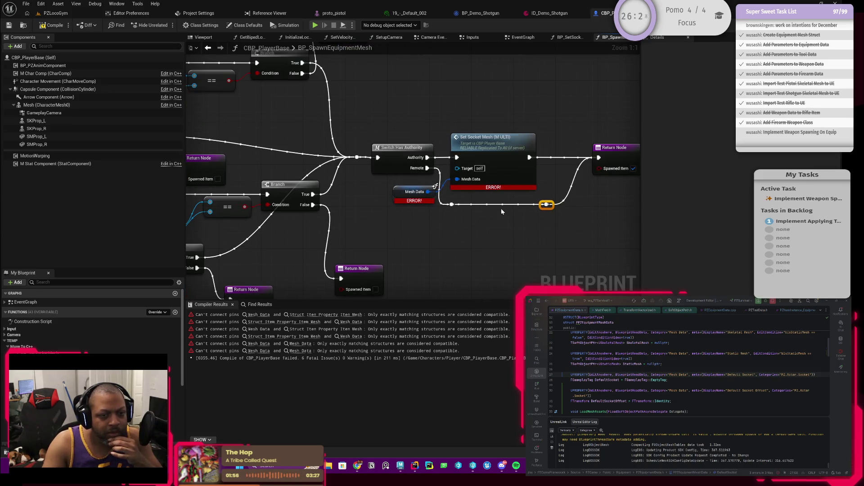
pyautogui.click(410, 197)
pyautogui.moveTo(388, 217); pyautogui.dragTo(453, 224)
pyautogui.rightClick(452, 224)
pyautogui.write('meshdata')
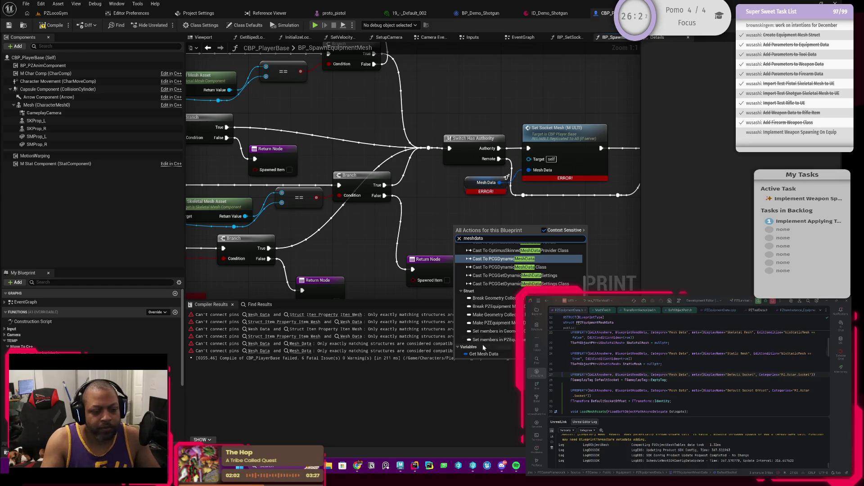
pyautogui.click(483, 353)
pyautogui.moveTo(517, 246)
pyautogui.mouseDown()
pyautogui.moveTo(474, 242)
pyautogui.moveTo(484, 238)
pyautogui.mouseUp()
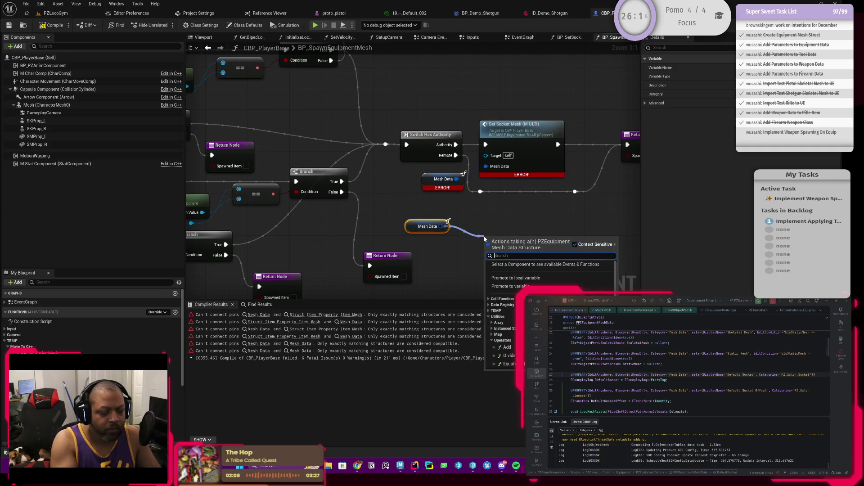
pyautogui.write('setequ')
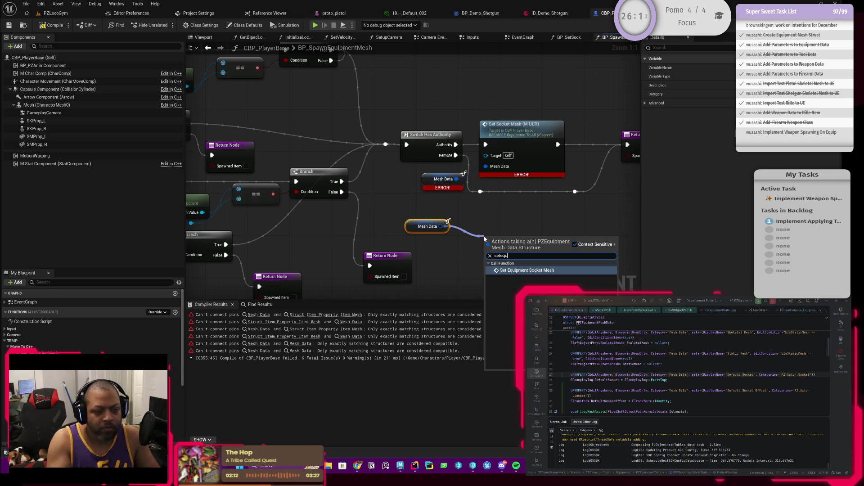
# Add a Set Equipment Socket Mesh node and wire Authority into it
pyautogui.press('Return')
pyautogui.moveTo(513, 241)
pyautogui.mouseDown()
pyautogui.moveTo(501, 235)
pyautogui.moveTo(501, 219)
pyautogui.mouseUp()
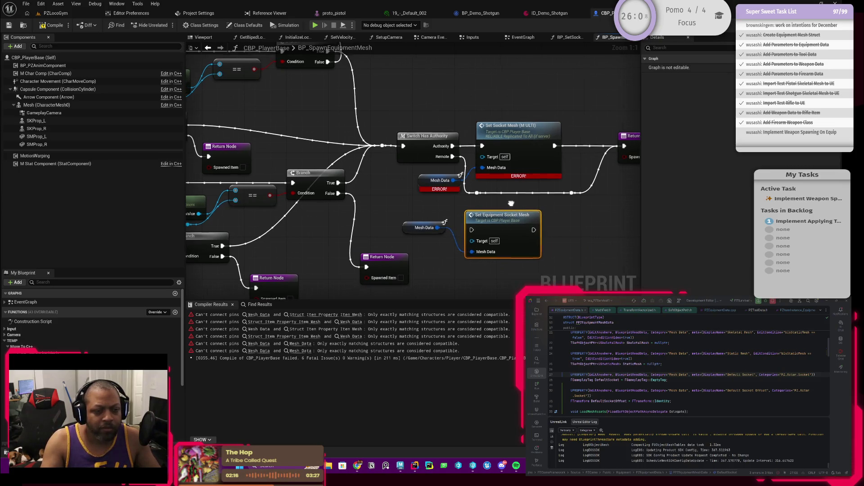
pyautogui.moveTo(425, 150)
pyautogui.mouseDown()
pyautogui.moveTo(454, 193)
pyautogui.moveTo(444, 255)
pyautogui.moveTo(580, 161)
pyautogui.mouseUp()
# Delete the old Set Socket Mesh and broken Mesh Data nodes, rearrange, and recompile
pyautogui.click(501, 178)
pyautogui.press('Delete')
pyautogui.moveTo(462, 246); pyautogui.dragTo(482, 162)
pyautogui.click(378, 202)
pyautogui.press('Delete')
pyautogui.moveTo(363, 244)
pyautogui.mouseDown()
pyautogui.moveTo(378, 188)
pyautogui.moveTo(441, 197)
pyautogui.mouseUp()
pyautogui.click(52, 25)
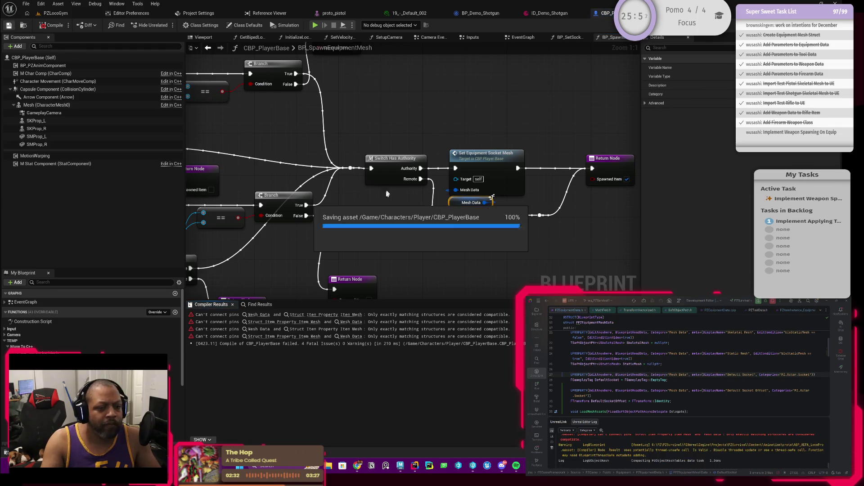
pyautogui.scroll(-2, 459, 186)
# Paste a copy of the Break PZEquipment Mesh Data node into the Invalid Socket Tag section
pyautogui.scroll(-3, 459, 187)
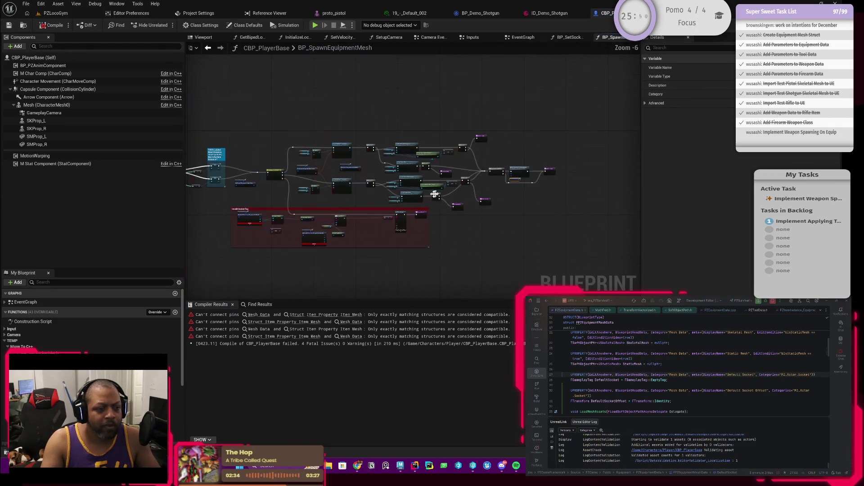
pyautogui.scroll(2, 409, 202)
pyautogui.moveTo(446, 189)
pyautogui.mouseDown()
pyautogui.moveTo(446, 148)
pyautogui.moveTo(377, 154)
pyautogui.moveTo(587, 156)
pyautogui.mouseUp()
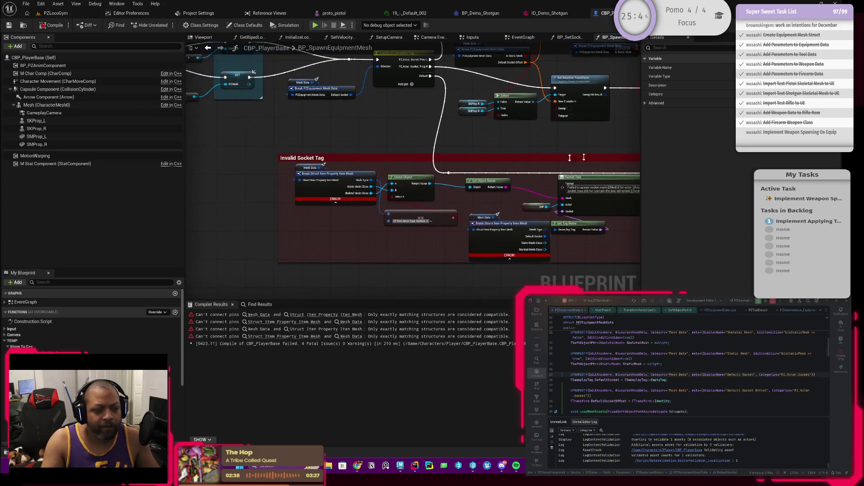
pyautogui.click(288, 133)
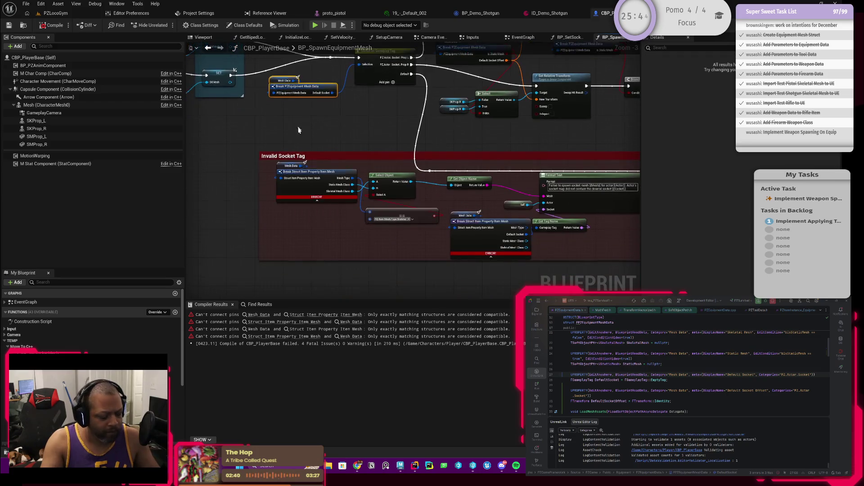
pyautogui.hotkey('ctrl', 'v')
pyautogui.scroll(2, 317, 234)
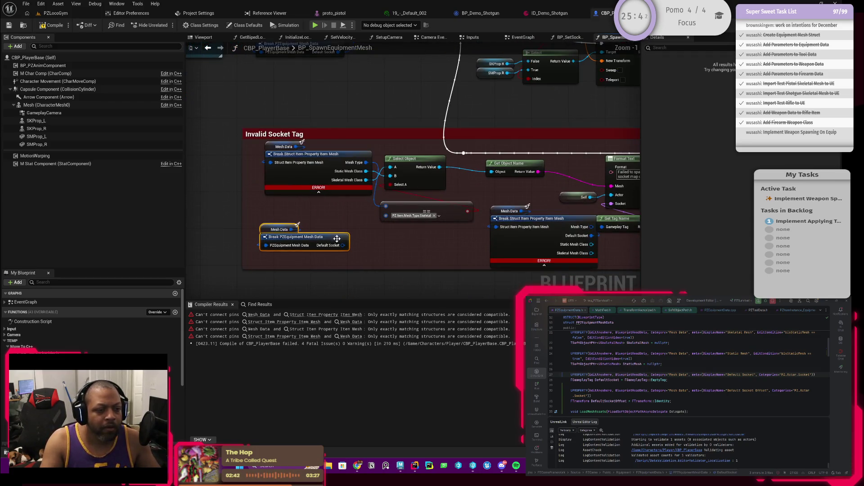
pyautogui.moveTo(307, 238); pyautogui.dragTo(302, 211)
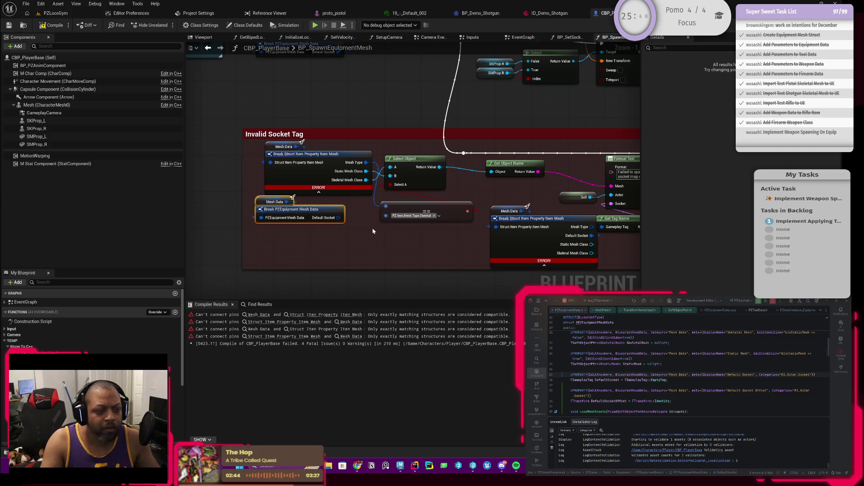
pyautogui.scroll(1, 342, 252)
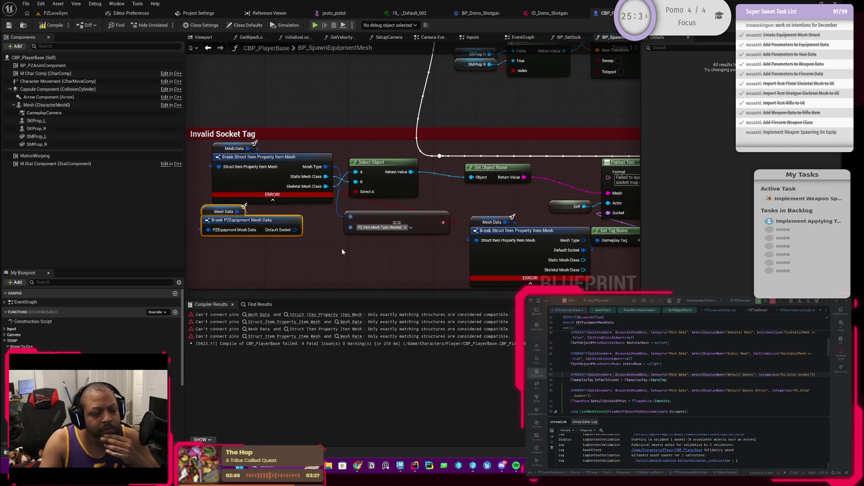
pyautogui.moveTo(342, 251); pyautogui.dragTo(333, 256)
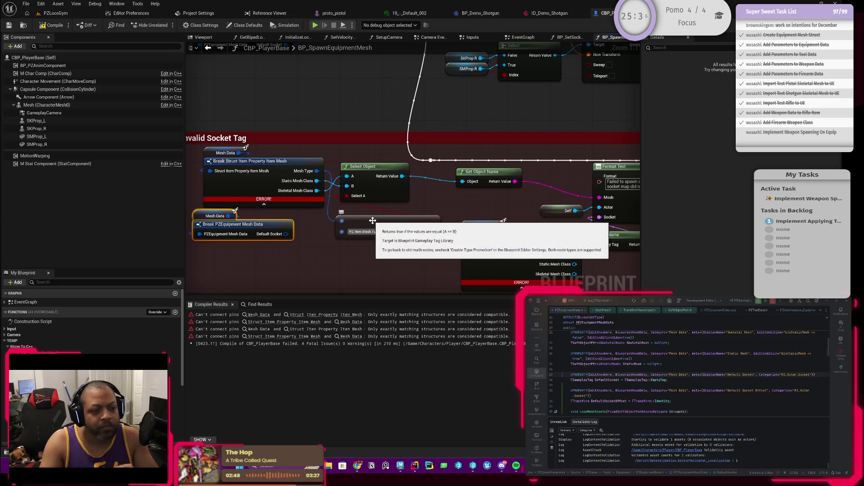
# Expose Is Static Mesh and Skeletal Mesh on the copy, wiring Is Static Mesh into Select A
pyautogui.click(275, 230)
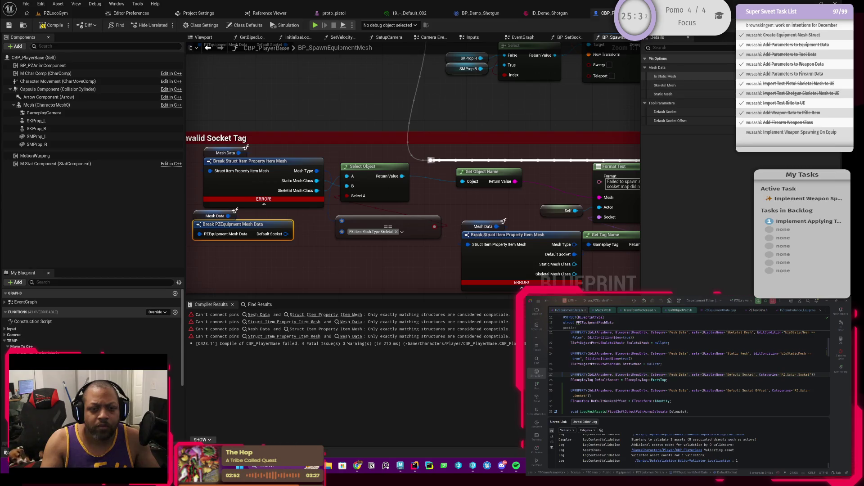
pyautogui.click(666, 76)
pyautogui.moveTo(331, 254); pyautogui.dragTo(342, 249)
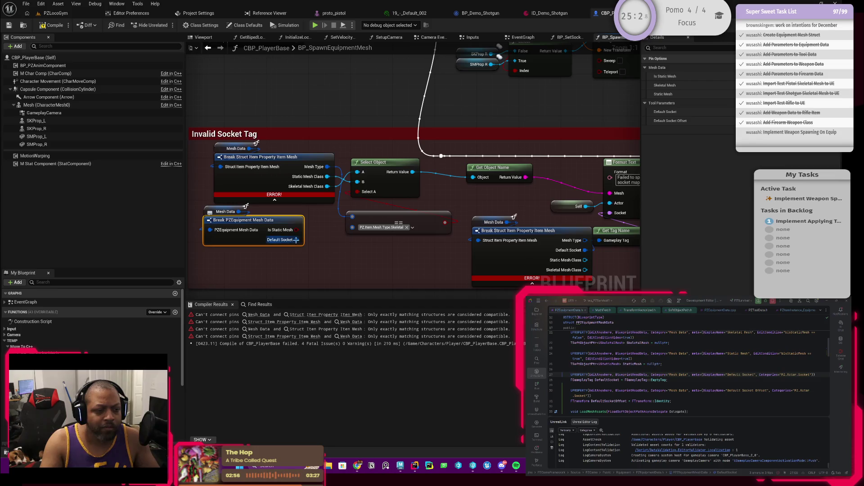
pyautogui.moveTo(298, 233); pyautogui.dragTo(359, 191)
pyautogui.moveTo(279, 179); pyautogui.dragTo(205, 179)
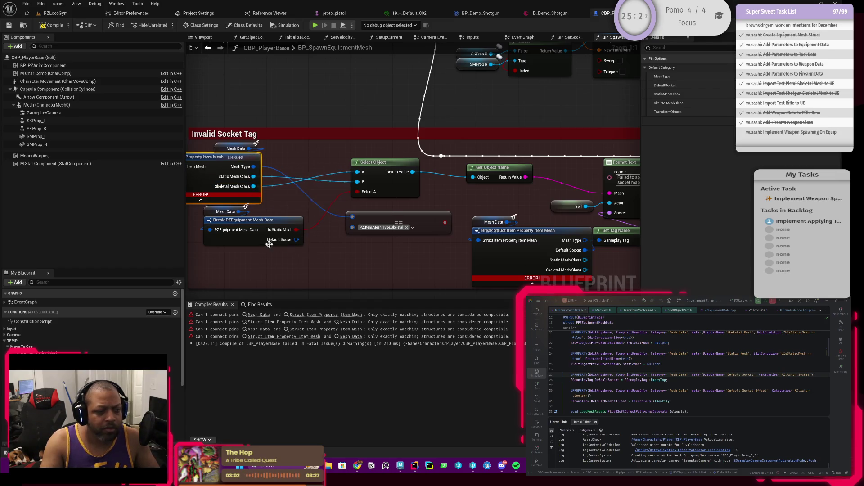
pyautogui.rightClick(254, 245)
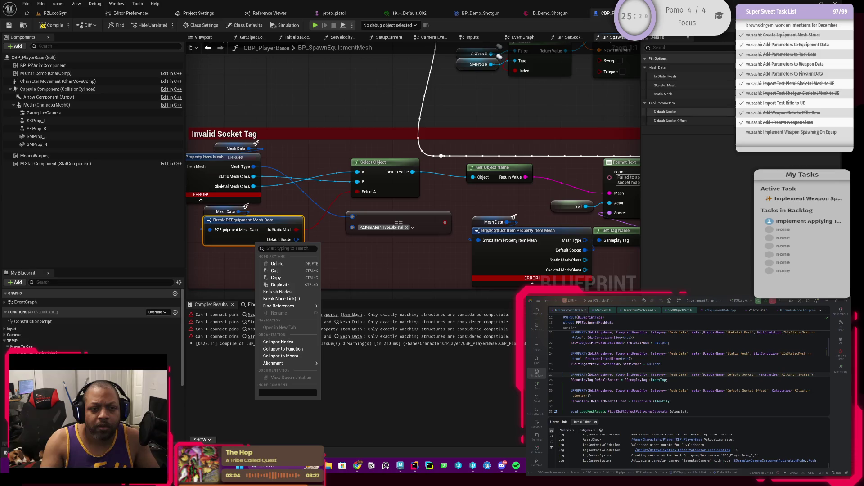
pyautogui.click(729, 85)
# Expose Static Mesh and wire Skeletal Mesh and Static Mesh into Select Object's A and B
pyautogui.click(729, 94)
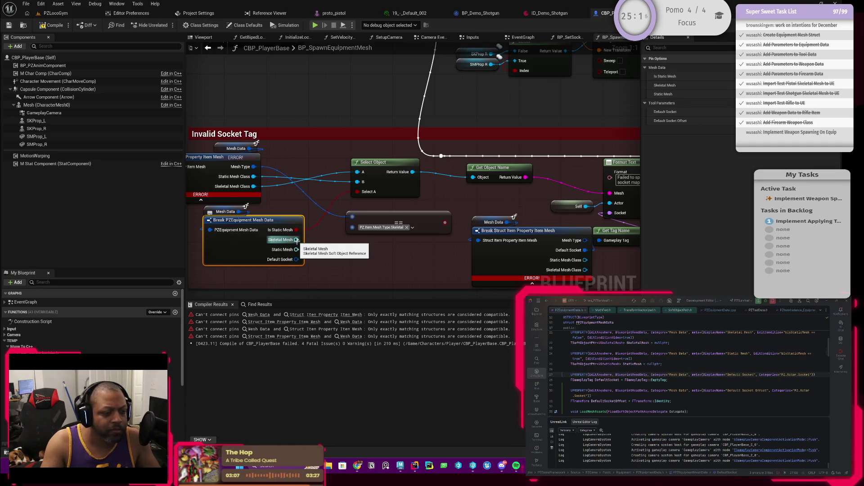
pyautogui.moveTo(296, 240)
pyautogui.mouseDown()
pyautogui.moveTo(347, 206)
pyautogui.moveTo(359, 175)
pyautogui.moveTo(358, 183)
pyautogui.mouseUp()
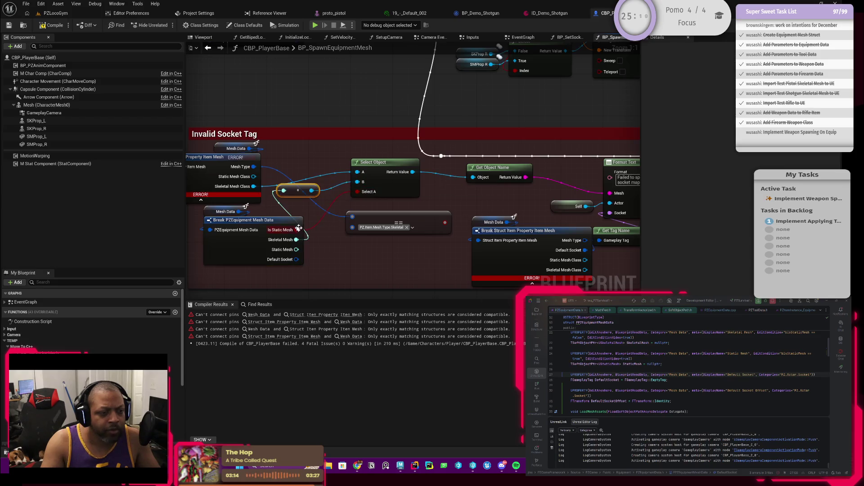
pyautogui.moveTo(256, 256); pyautogui.dragTo(288, 207)
pyautogui.moveTo(290, 244); pyautogui.dragTo(253, 249)
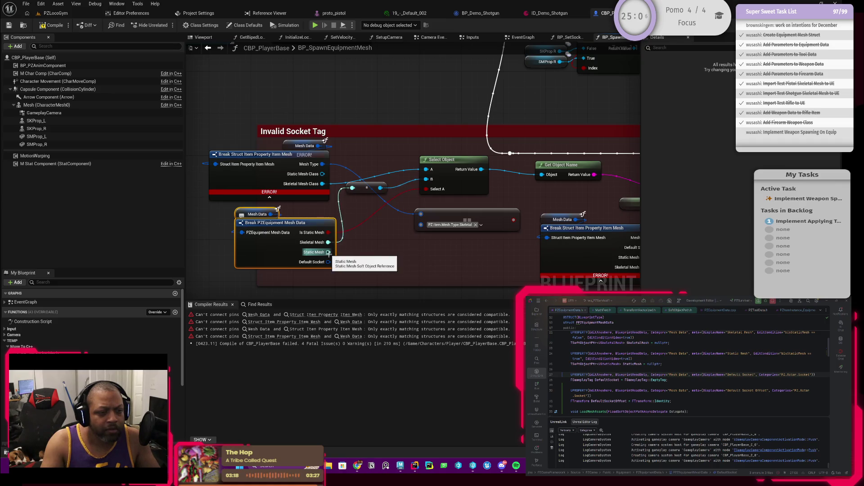
pyautogui.moveTo(329, 252)
pyautogui.mouseDown()
pyautogui.moveTo(349, 241)
pyautogui.moveTo(387, 174)
pyautogui.moveTo(426, 180)
pyautogui.mouseUp()
pyautogui.moveTo(351, 196); pyautogui.dragTo(364, 206)
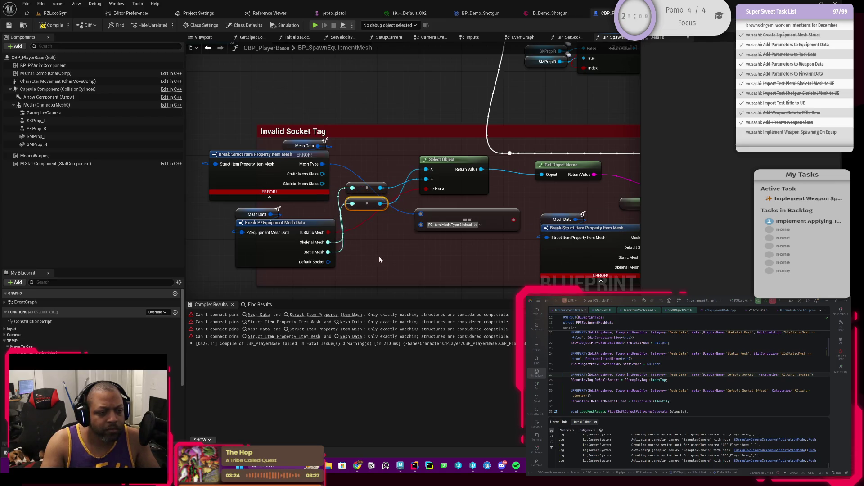
# Delete the Skeletal comparison, Item Mesh Break Struct and its Mesh Data getter; move the reroutes
pyautogui.click(450, 217)
pyautogui.press('Delete')
pyautogui.click(273, 169)
pyautogui.press('Delete')
pyautogui.click(290, 146)
pyautogui.press('Delete')
pyautogui.moveTo(359, 170)
pyautogui.mouseDown()
pyautogui.moveTo(366, 214)
pyautogui.moveTo(387, 183)
pyautogui.mouseUp()
pyautogui.click(256, 250)
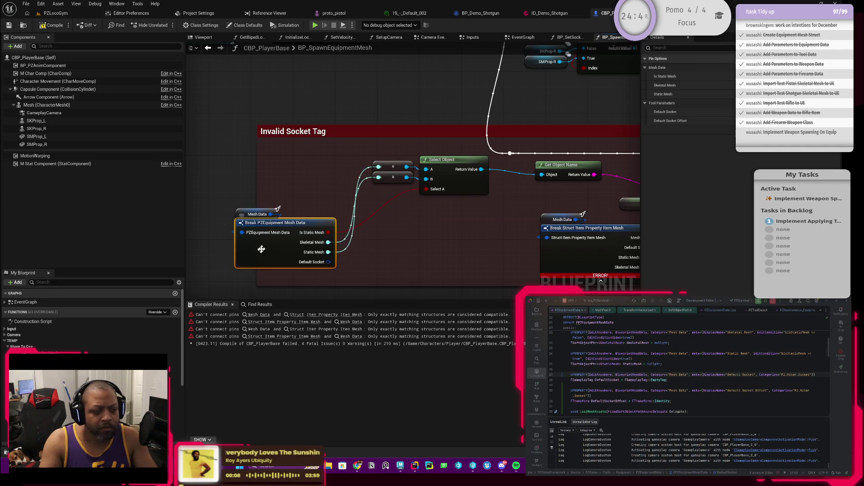
# Place a Break PZEquipment Mesh Data node in the comment and wire Default Socket to Get Tag Name
pyautogui.click(720, 111)
pyautogui.moveTo(266, 231)
pyautogui.mouseDown()
pyautogui.moveTo(292, 224)
pyautogui.moveTo(289, 189)
pyautogui.mouseUp()
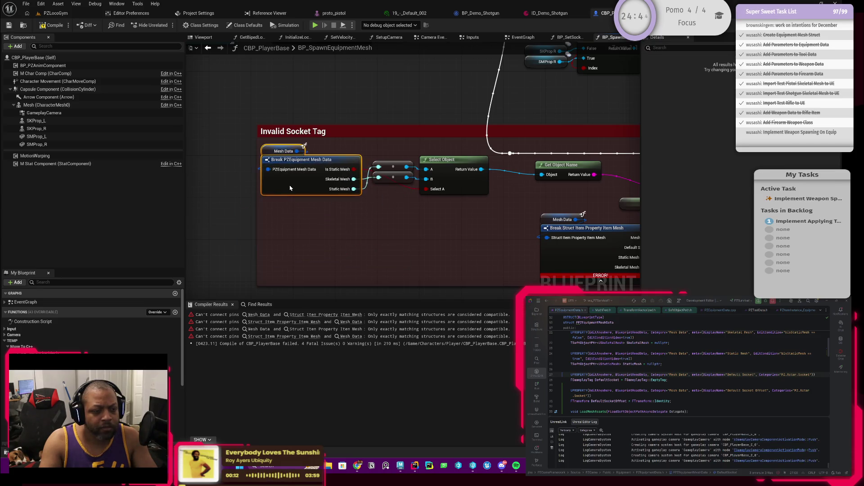
pyautogui.scroll(-2, 307, 230)
pyautogui.scroll(2, 409, 201)
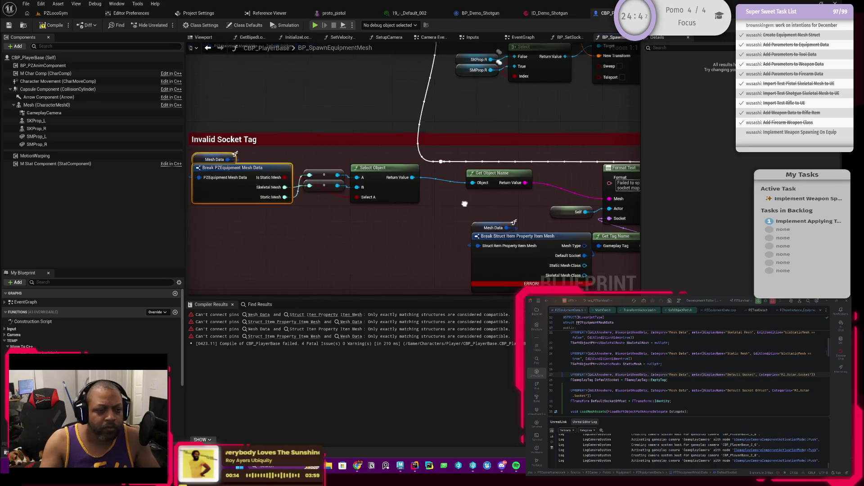
pyautogui.scroll(-1, 410, 202)
pyautogui.scroll(1, 393, 164)
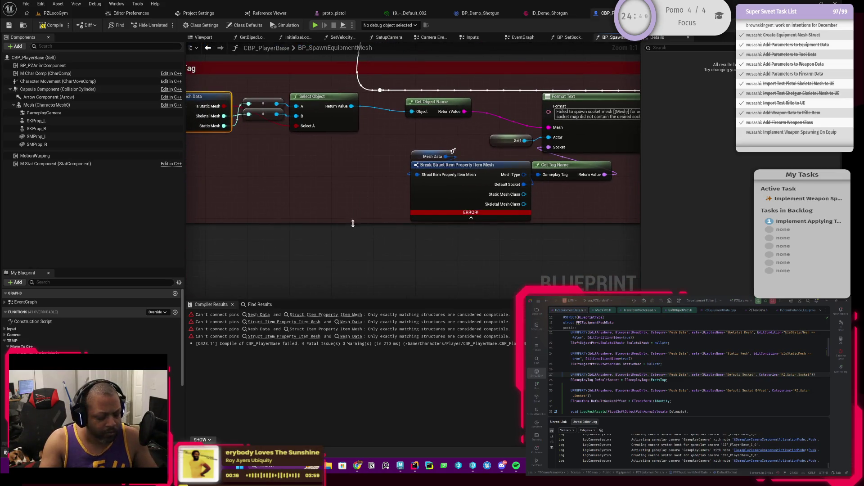
pyautogui.moveTo(358, 224); pyautogui.dragTo(292, 182)
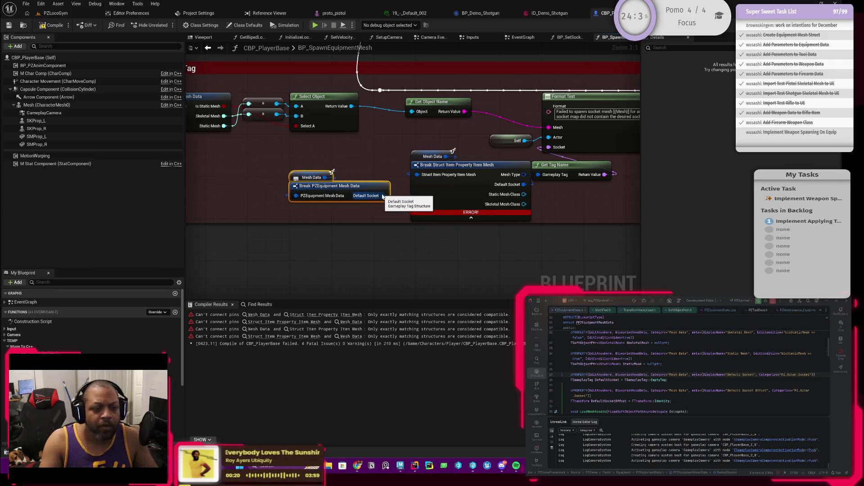
pyautogui.moveTo(383, 195); pyautogui.dragTo(539, 176)
# Delete the leftover item-mesh break struct node and compile CBP_PlayerBase successfully
pyautogui.click(452, 195)
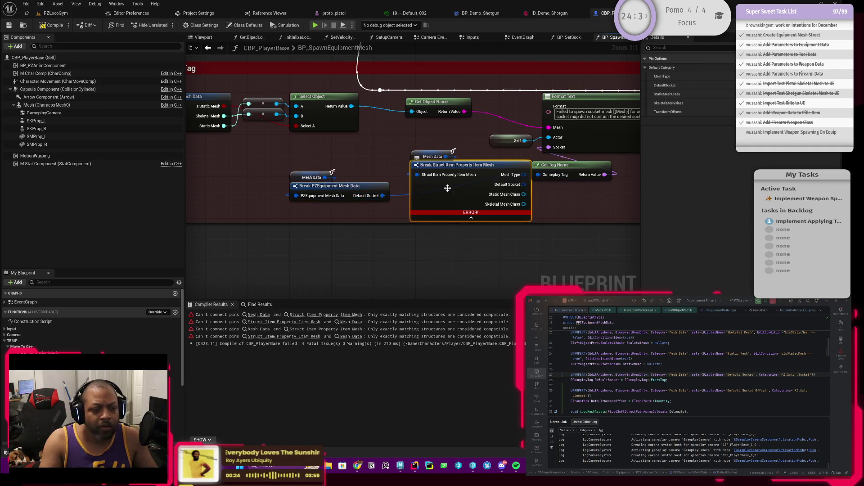
pyautogui.press('Delete')
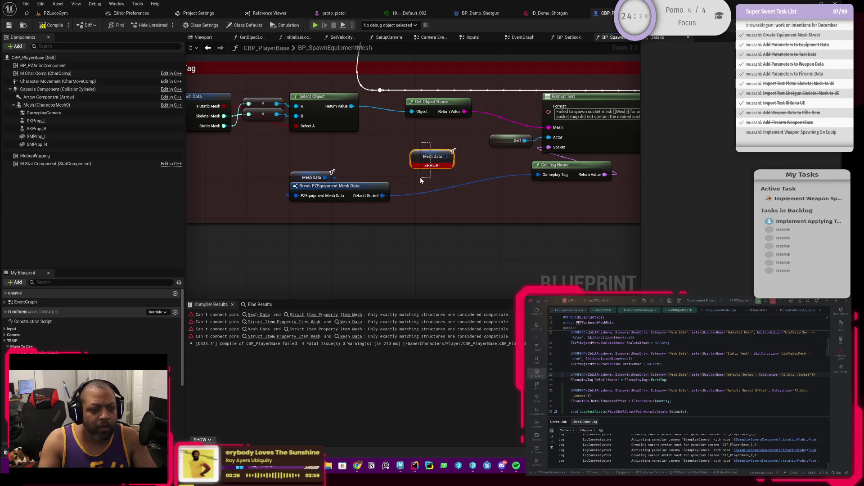
pyautogui.moveTo(318, 182); pyautogui.dragTo(434, 176)
pyautogui.scroll(-4, 353, 194)
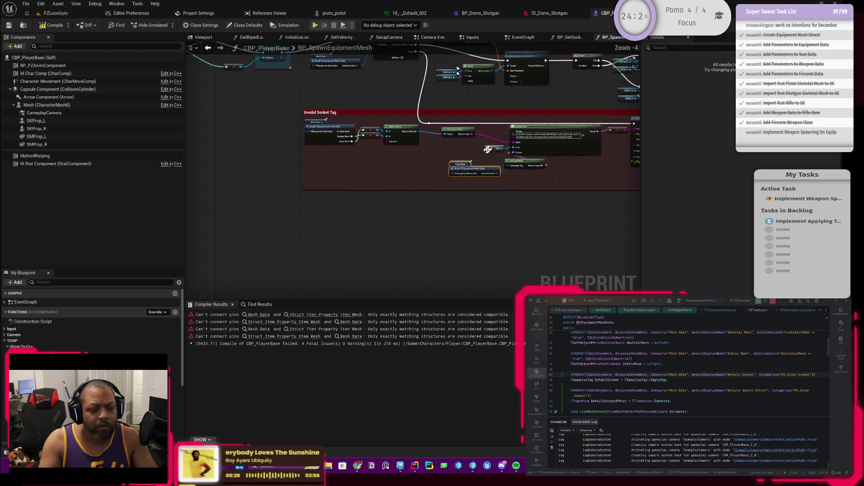
pyautogui.click(50, 25)
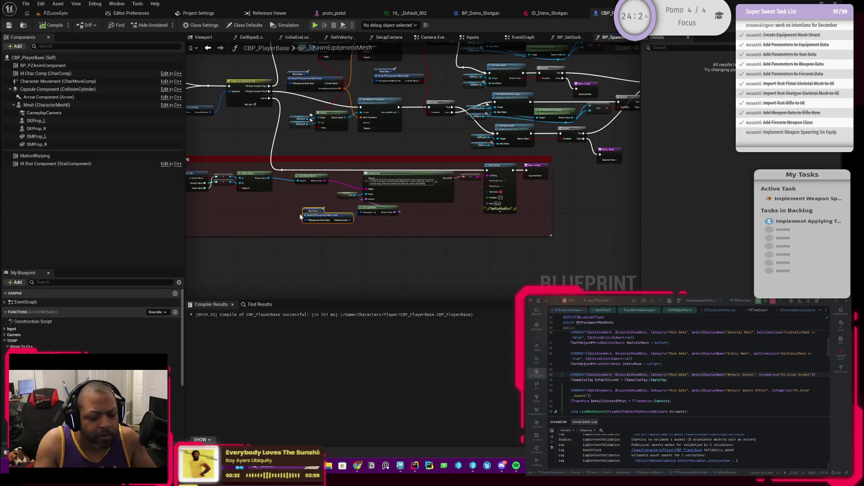
# Look over the whole function graph, then switch to the BP_Demo_Shotgun blueprint
pyautogui.scroll(2, 450, 193)
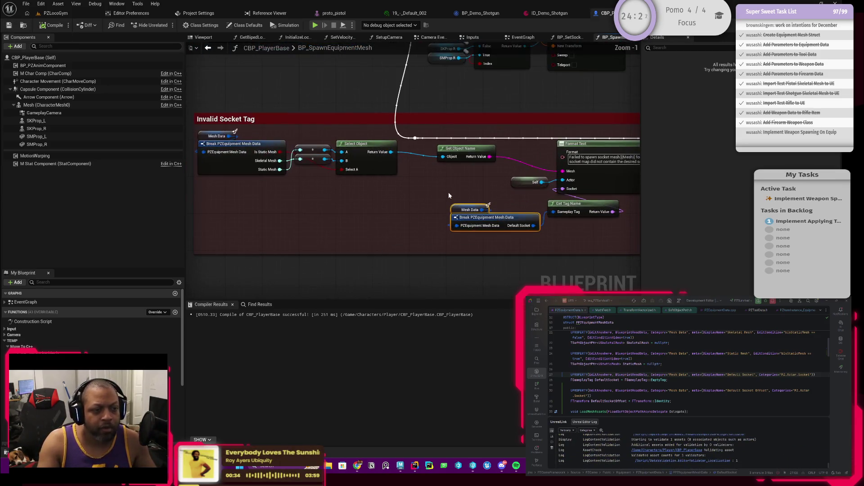
pyautogui.moveTo(492, 180)
pyautogui.mouseDown()
pyautogui.moveTo(552, 155)
pyautogui.moveTo(365, 194)
pyautogui.mouseUp()
pyautogui.scroll(1, 402, 189)
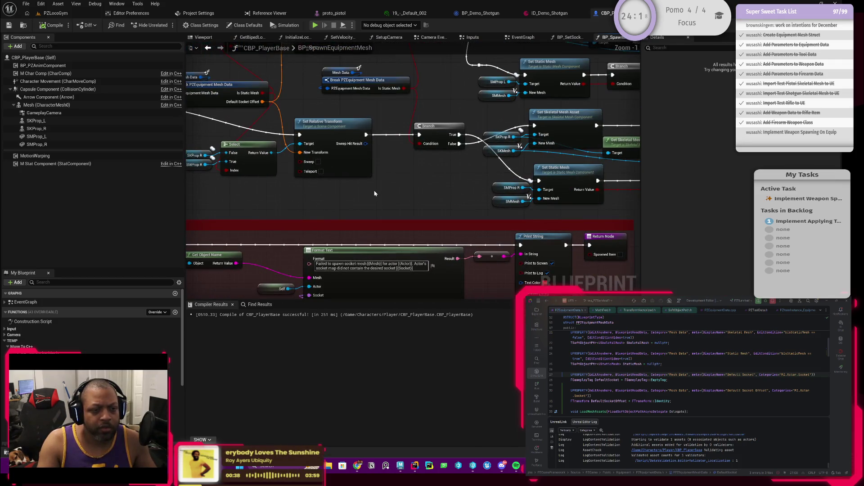
pyautogui.scroll(-3, 375, 194)
pyautogui.moveTo(396, 196)
pyautogui.mouseDown()
pyautogui.moveTo(500, 193)
pyautogui.moveTo(519, 221)
pyautogui.moveTo(377, 228)
pyautogui.moveTo(464, 226)
pyautogui.mouseUp()
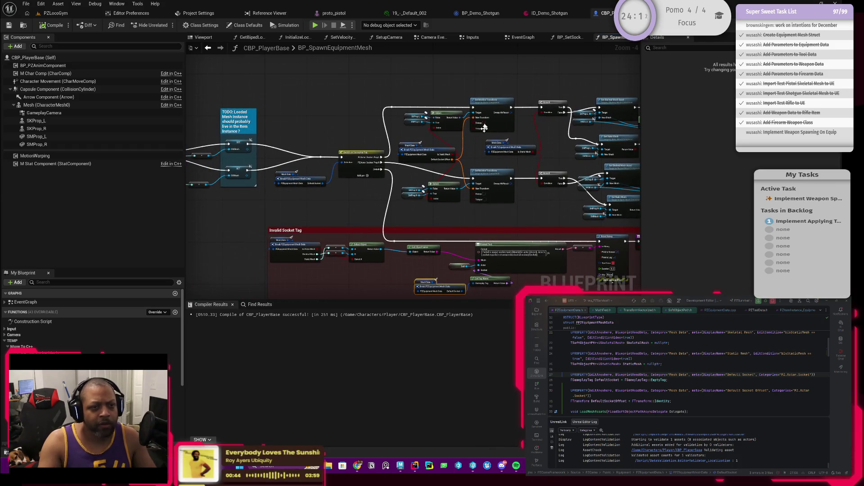
pyautogui.click(491, 15)
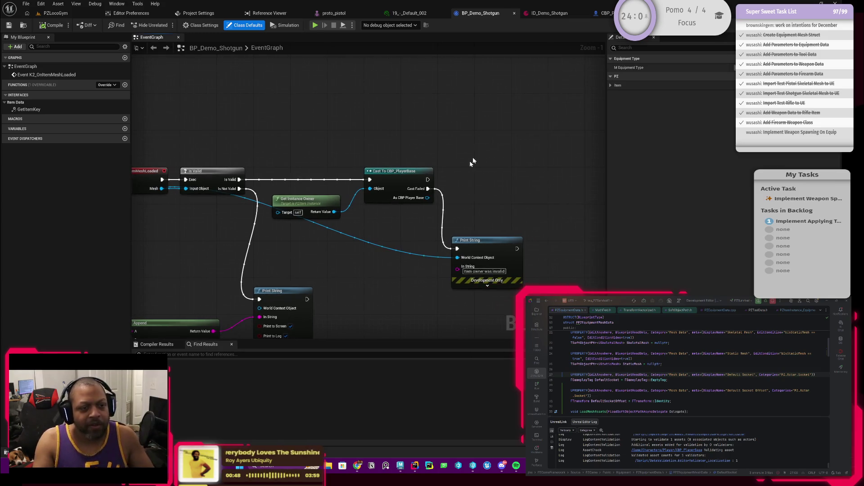
# In BP_Demo_Shotgun, call BP Spawn Equipment Mesh from the cast's As CBP Player Base output and open its definition
pyautogui.click(603, 13)
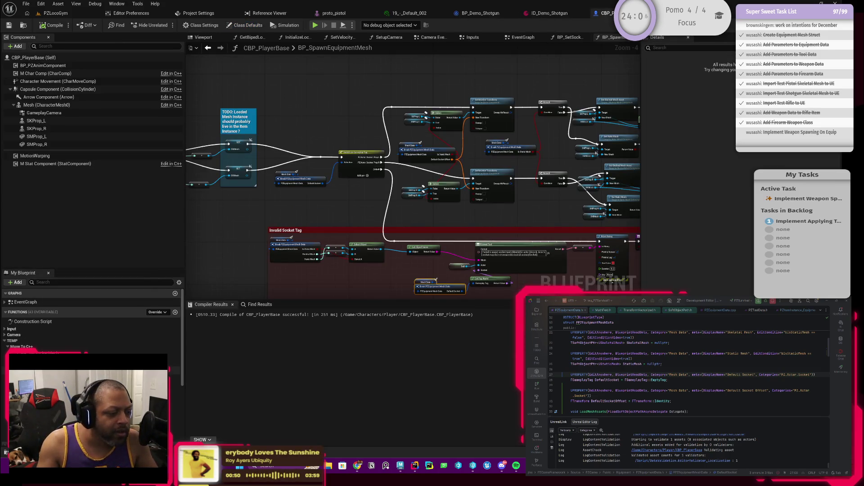
pyautogui.scroll(-2, 90, 324)
pyautogui.scroll(2, 90, 324)
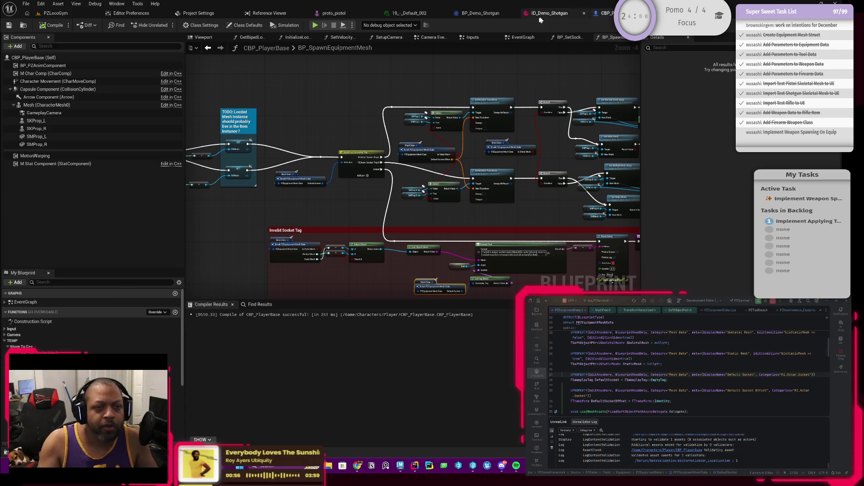
pyautogui.click(481, 13)
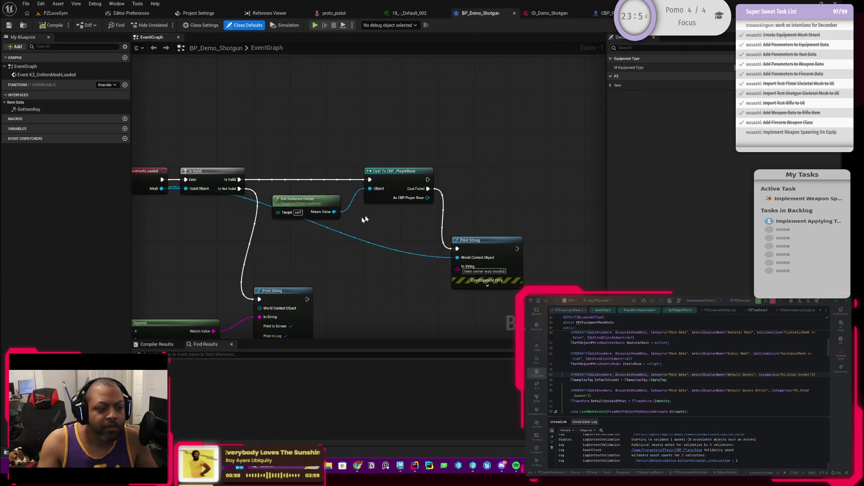
pyautogui.moveTo(427, 198); pyautogui.dragTo(465, 195)
pyautogui.write('bpspa')
pyautogui.press('Return')
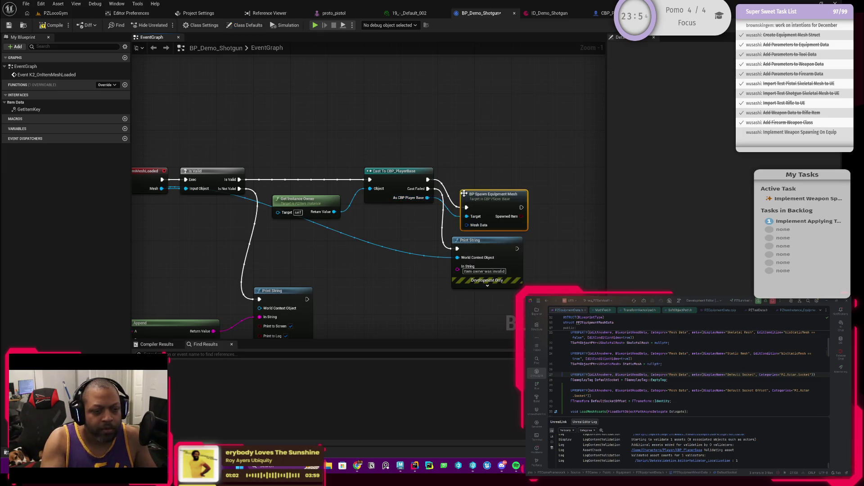
pyautogui.moveTo(497, 207); pyautogui.dragTo(502, 177)
pyautogui.moveTo(385, 218)
pyautogui.mouseDown()
pyautogui.moveTo(463, 202)
pyautogui.moveTo(413, 234)
pyautogui.moveTo(345, 229)
pyautogui.moveTo(390, 223)
pyautogui.mouseUp()
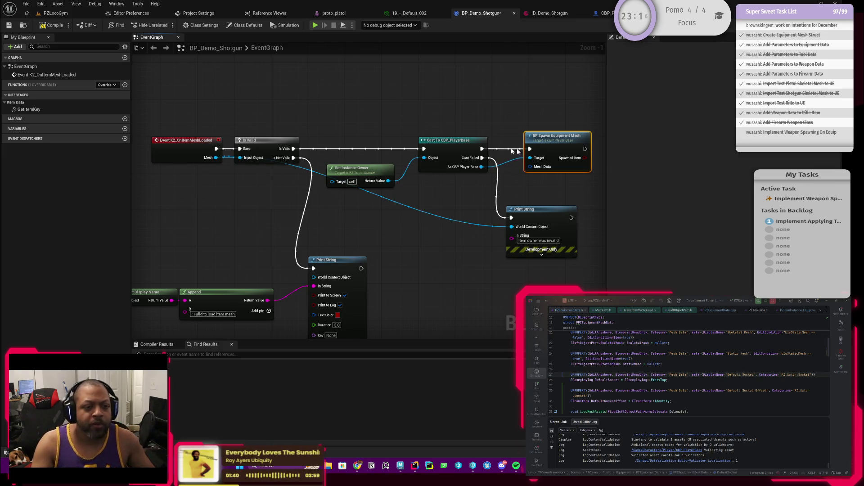
pyautogui.doubleClick(535, 139)
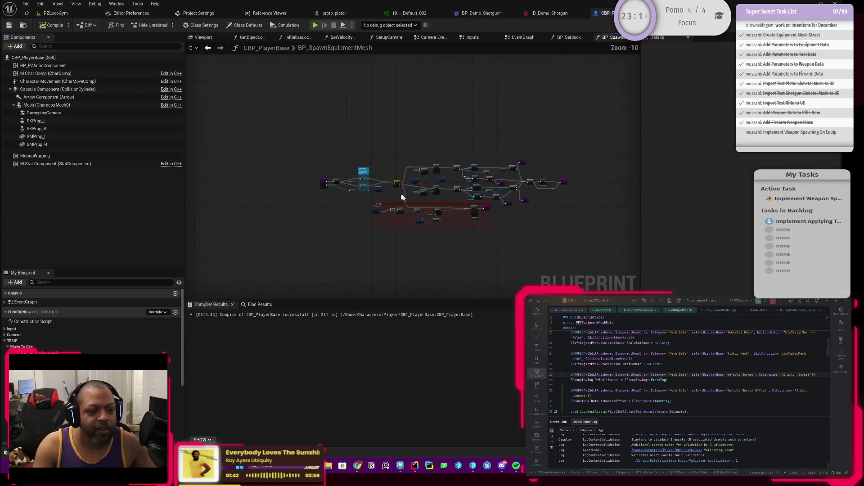
# Detach the BP_SpawnEquipmentMesh entry node from the Branch and move it into open space
pyautogui.click(207, 50)
pyautogui.moveTo(440, 169); pyautogui.dragTo(349, 167)
pyautogui.click(218, 50)
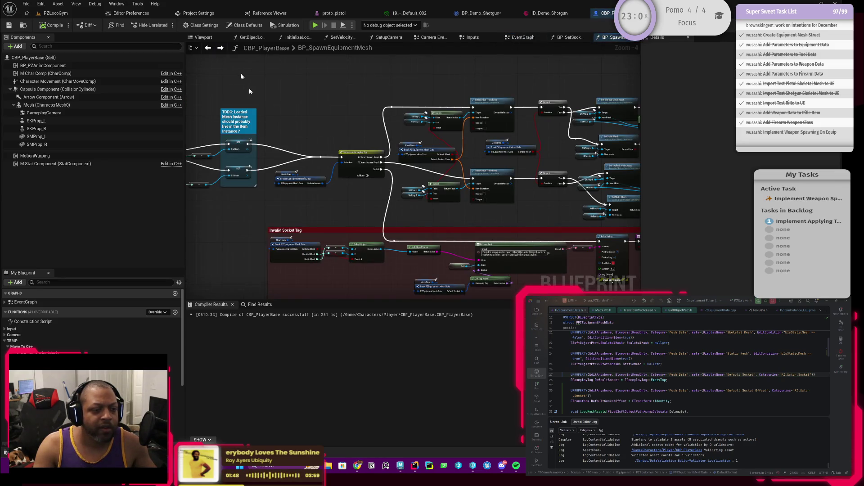
pyautogui.scroll(2, 260, 181)
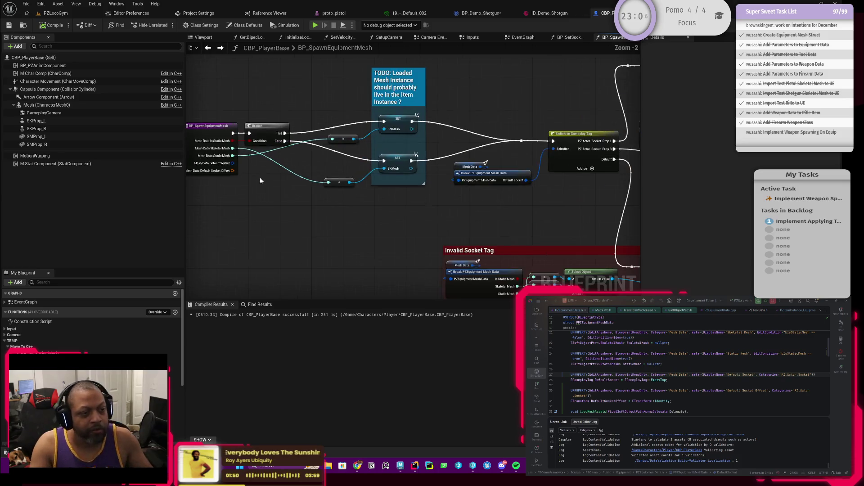
pyautogui.moveTo(259, 195); pyautogui.dragTo(356, 185)
pyautogui.scroll(-2, 356, 185)
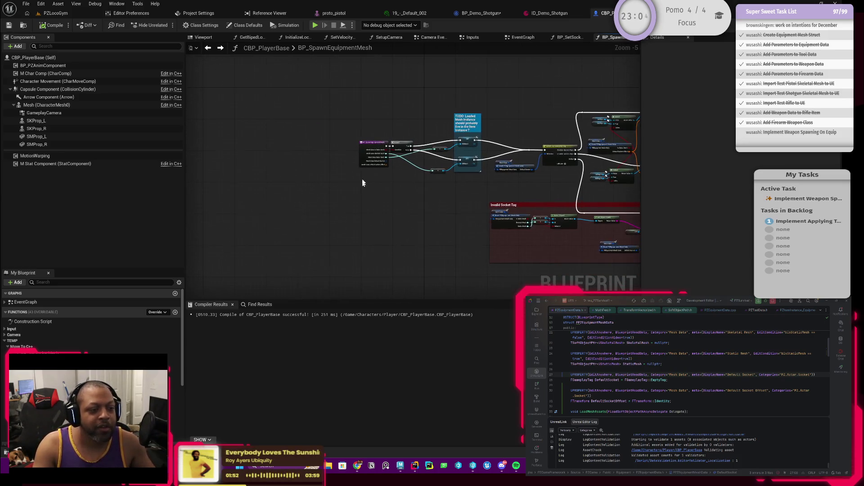
pyautogui.scroll(3, 365, 142)
pyautogui.moveTo(365, 142); pyautogui.dragTo(226, 141)
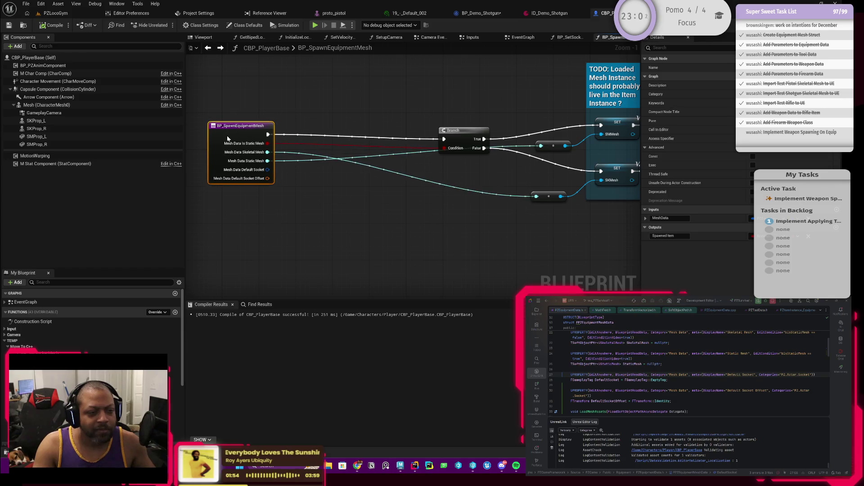
pyautogui.moveTo(323, 210); pyautogui.dragTo(336, 211)
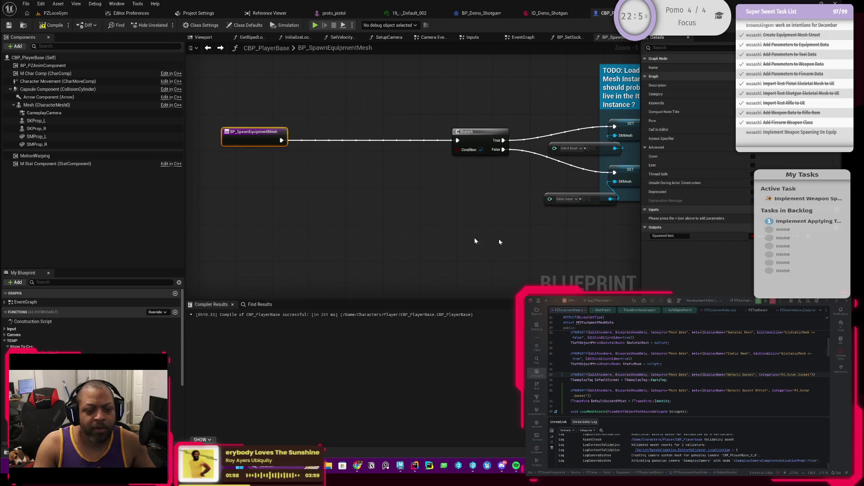
pyautogui.keyDown('alt'); pyautogui.click(281, 140); pyautogui.keyUp('alt')
pyautogui.moveTo(265, 132)
pyautogui.mouseDown()
pyautogui.moveTo(288, 264)
pyautogui.moveTo(369, 174)
pyautogui.moveTo(276, 193)
pyautogui.moveTo(296, 165)
pyautogui.mouseUp()
pyautogui.moveTo(460, 182); pyautogui.dragTo(419, 181)
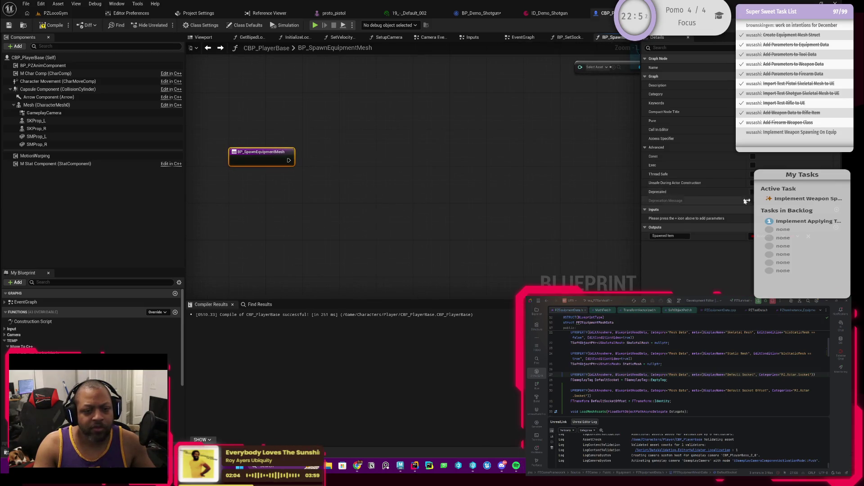
# Add a MeshToSpawn object-reference input parameter to the function
pyautogui.click(837, 210)
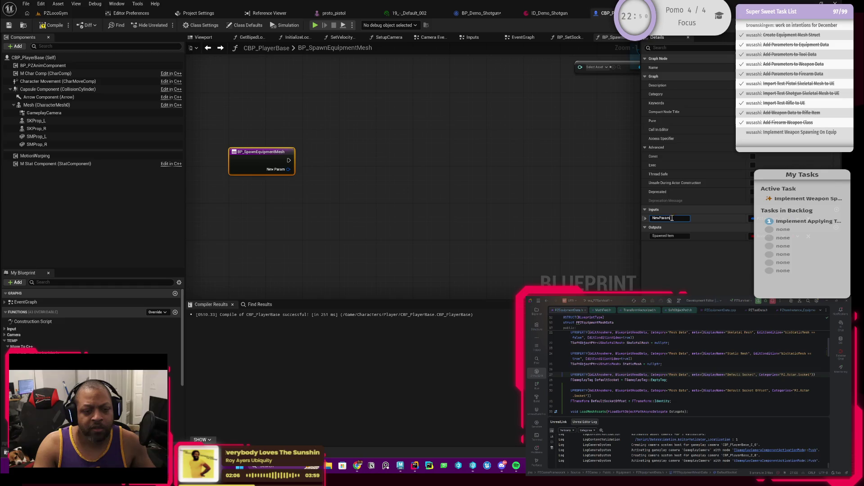
pyautogui.write('MeshToSpawn')
pyautogui.press('Return')
pyautogui.click(752, 219)
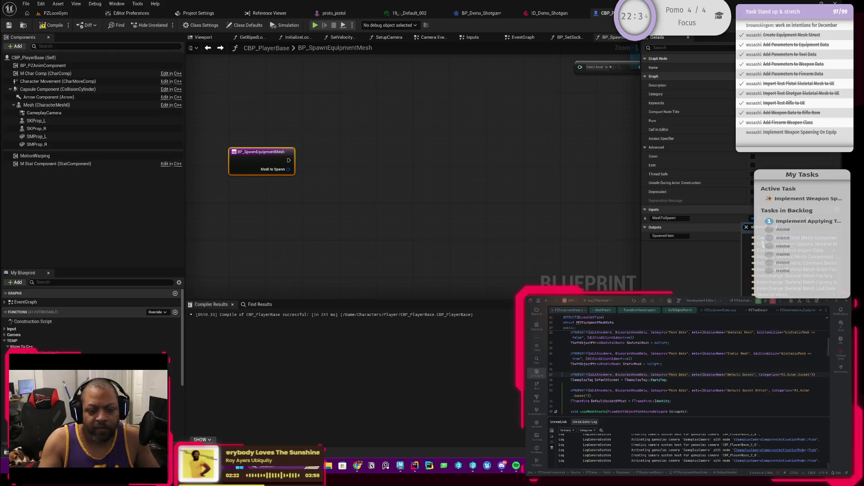
pyautogui.click(720, 295)
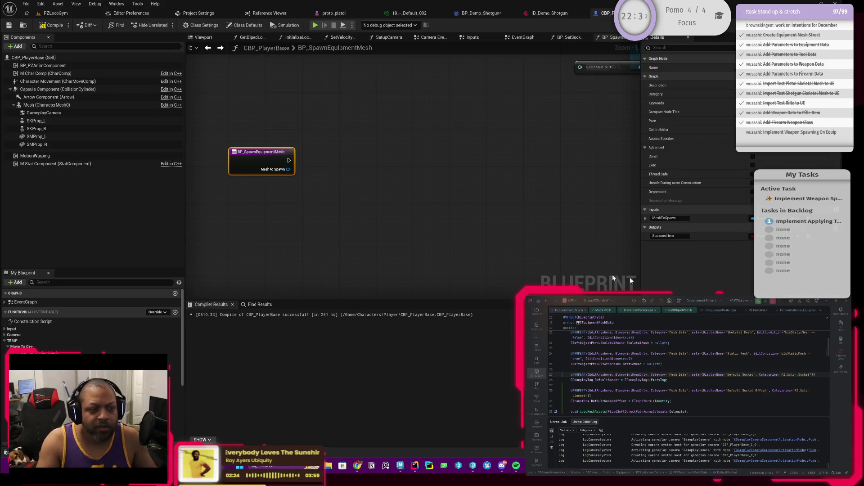
# Recompile, then jump from Compiler Results to the erroring BP Spawn Equipment Mesh call
pyautogui.click(51, 25)
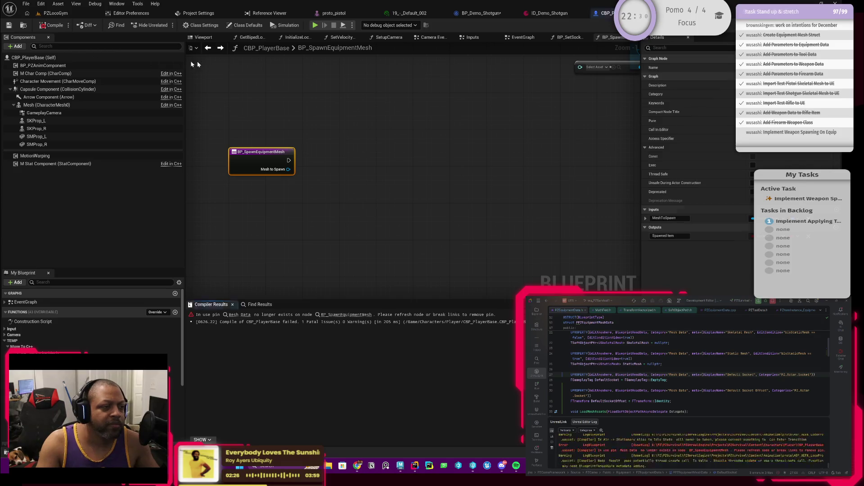
pyautogui.moveTo(381, 190); pyautogui.dragTo(378, 212)
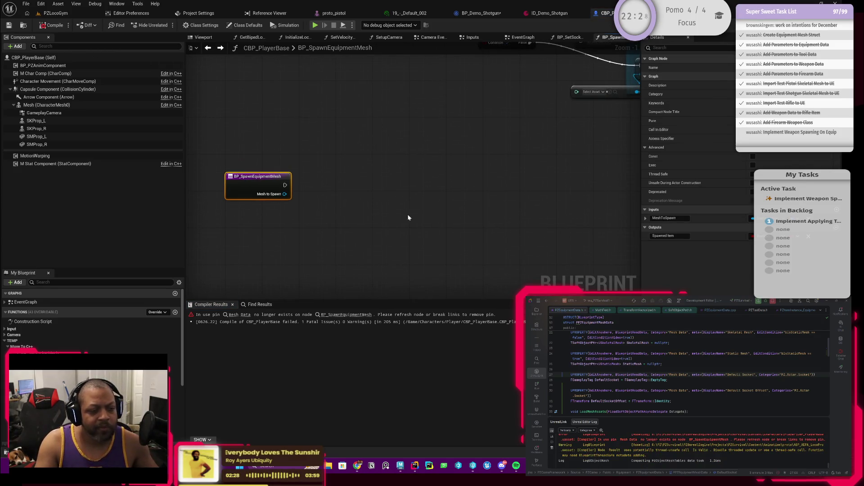
pyautogui.scroll(-3, 344, 201)
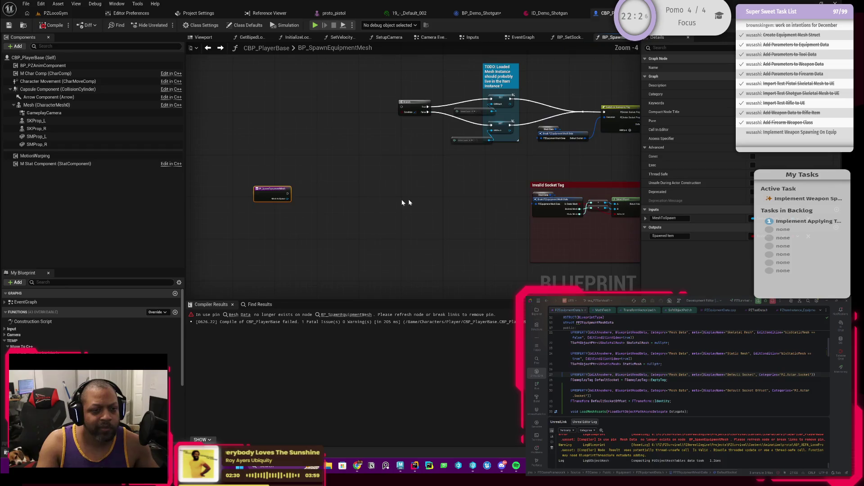
pyautogui.moveTo(303, 203); pyautogui.dragTo(344, 190)
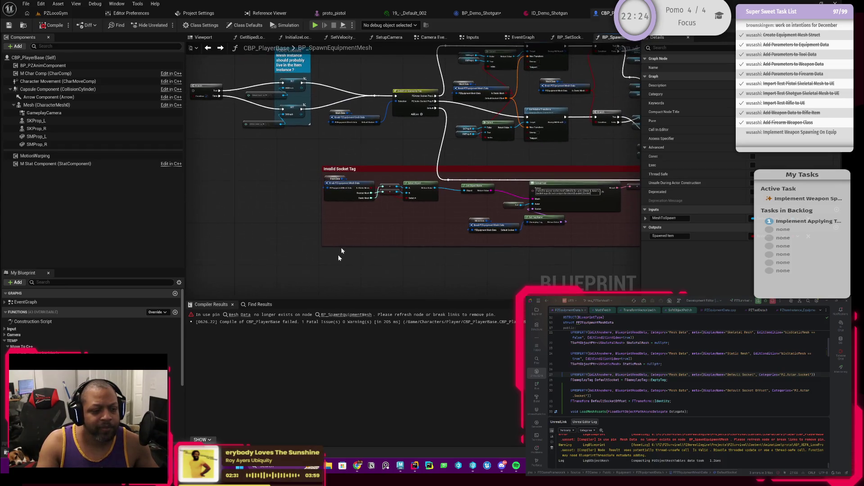
pyautogui.click(347, 315)
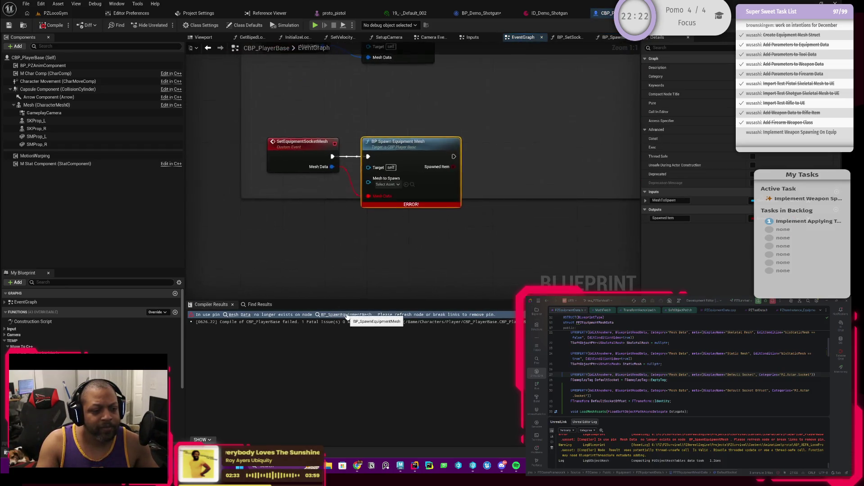
# Clear the orphaned Mesh Data pin and make SetEquipmentSocketMesh's input a Skeletal Mesh object reference
pyautogui.keyDown('alt'); pyautogui.click(370, 195); pyautogui.keyUp('alt')
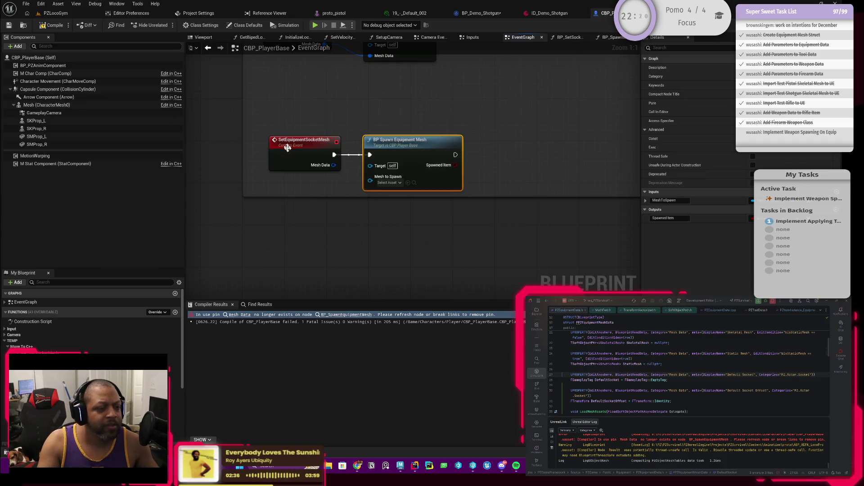
pyautogui.click(327, 167)
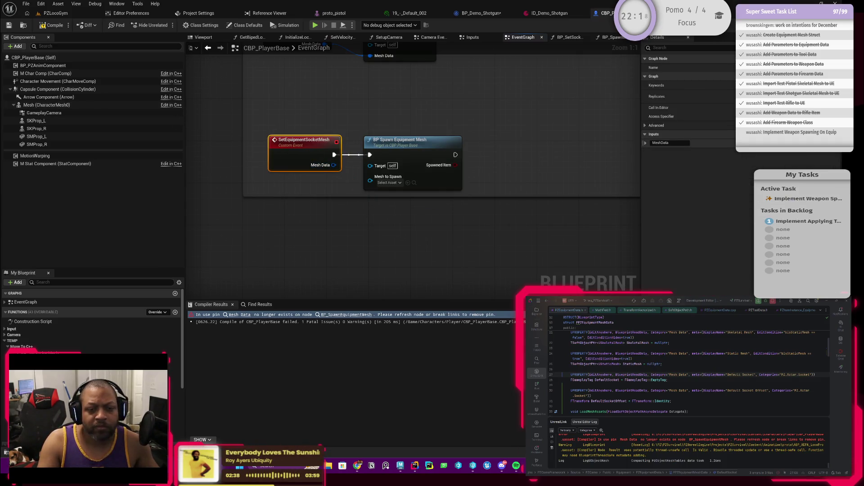
pyautogui.click(763, 144)
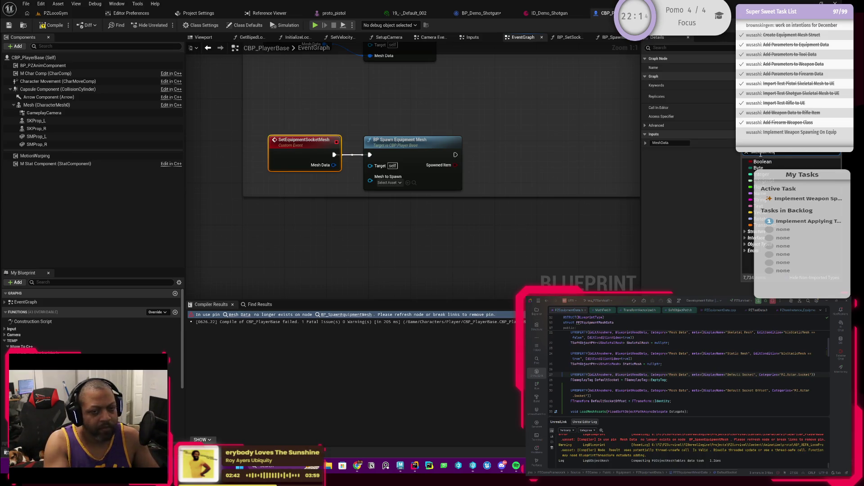
pyautogui.moveTo(783, 169)
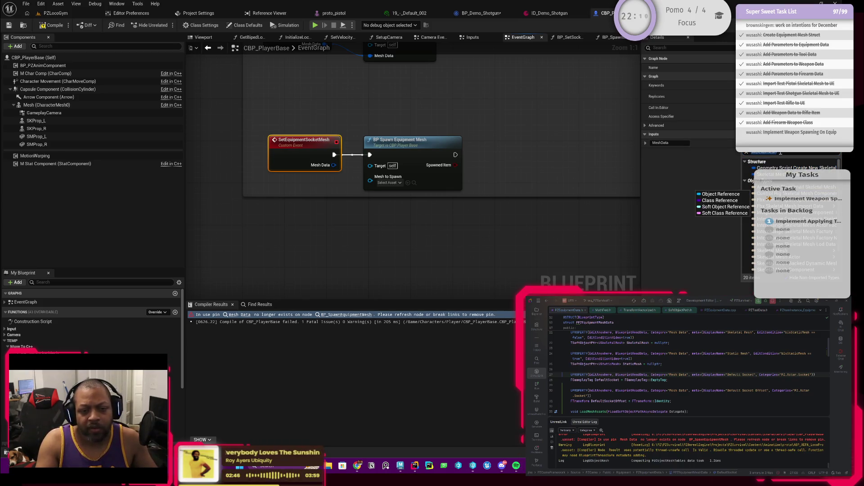
pyautogui.write('skeletal mesh')
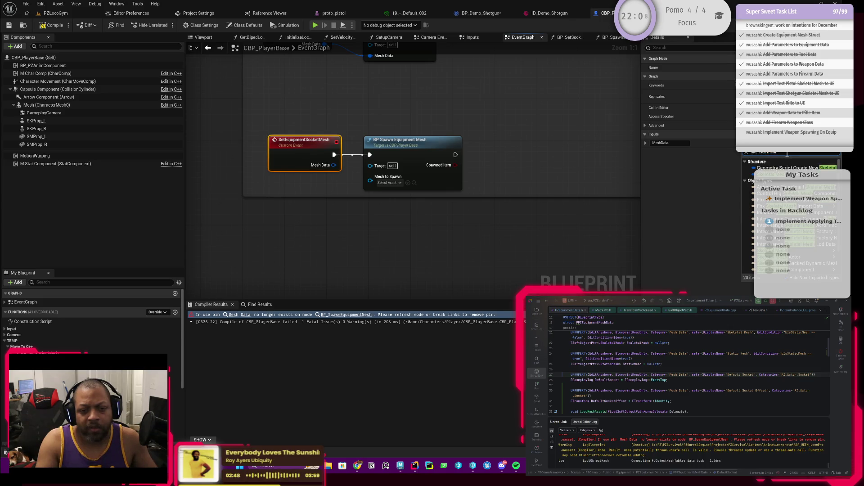
pyautogui.moveTo(761, 251)
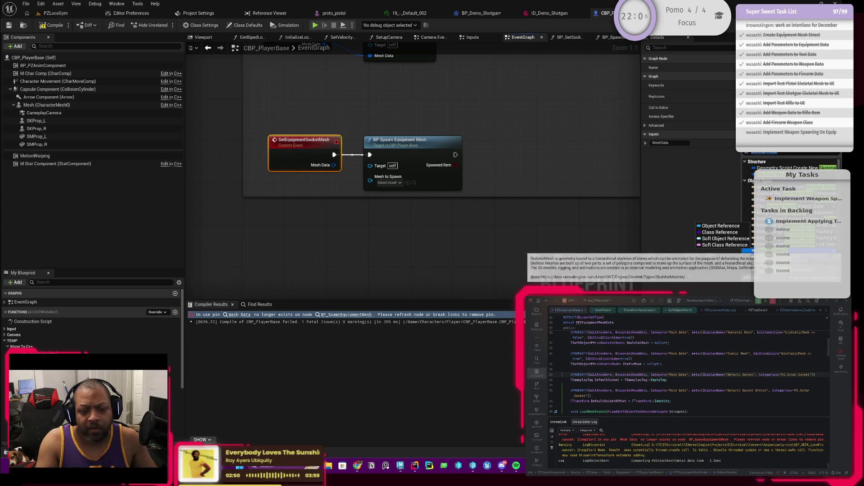
pyautogui.click(720, 252)
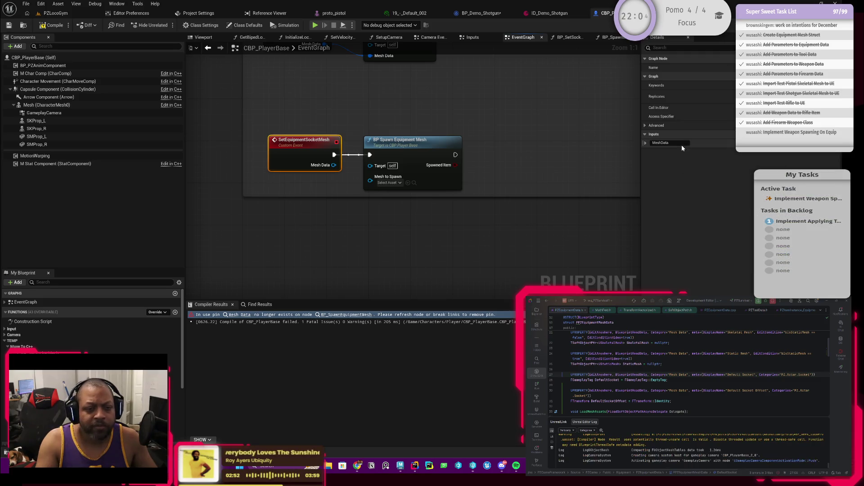
# Rename the event's input to MeshToSpawn
pyautogui.moveTo(671, 143); pyautogui.dragTo(649, 143)
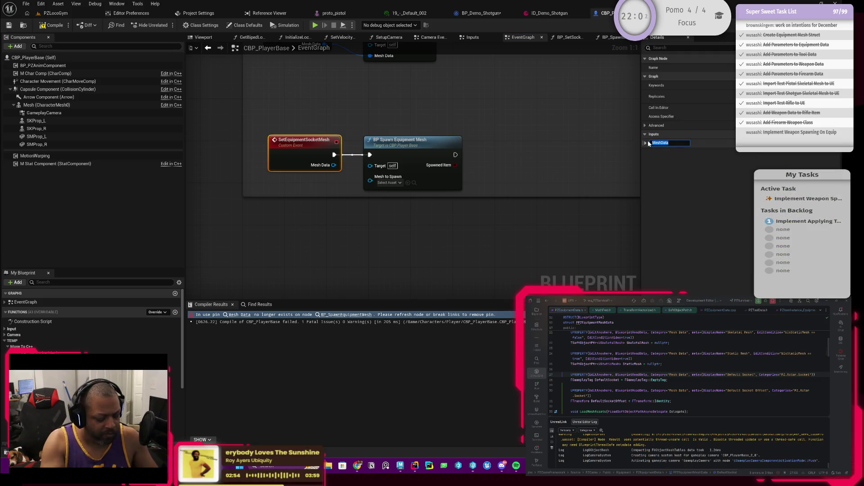
pyautogui.write('ToSpwn')
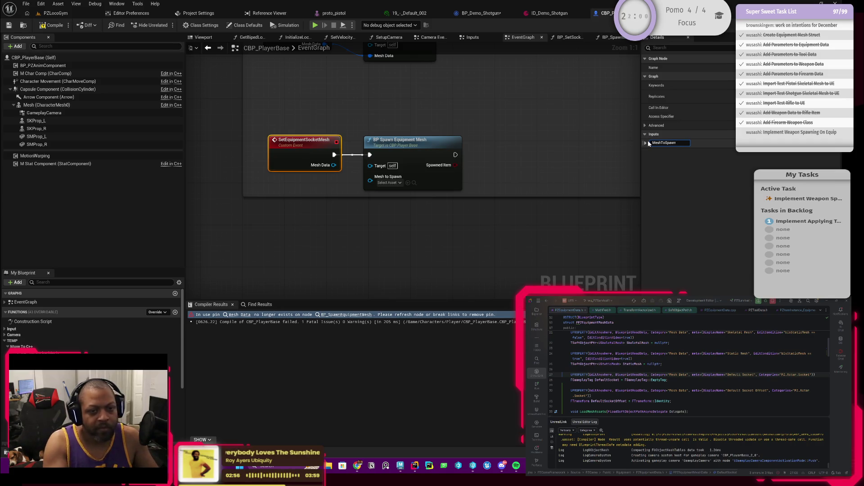
pyautogui.press('Return')
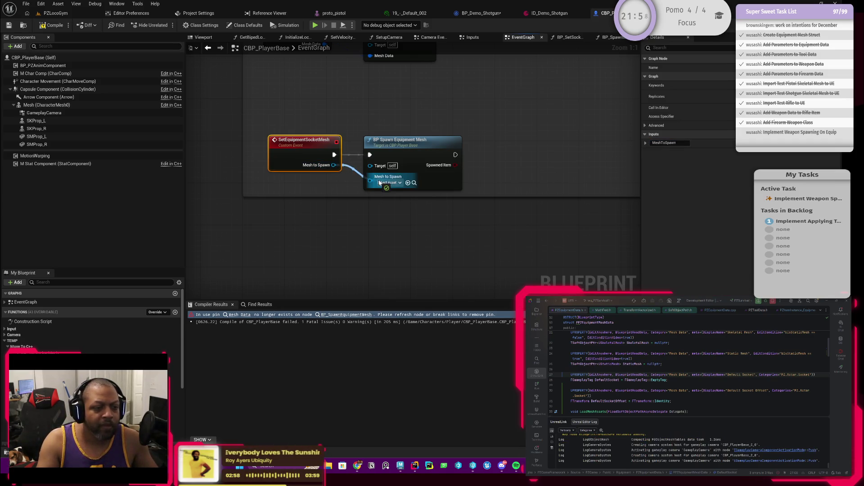
pyautogui.doubleClick(403, 158)
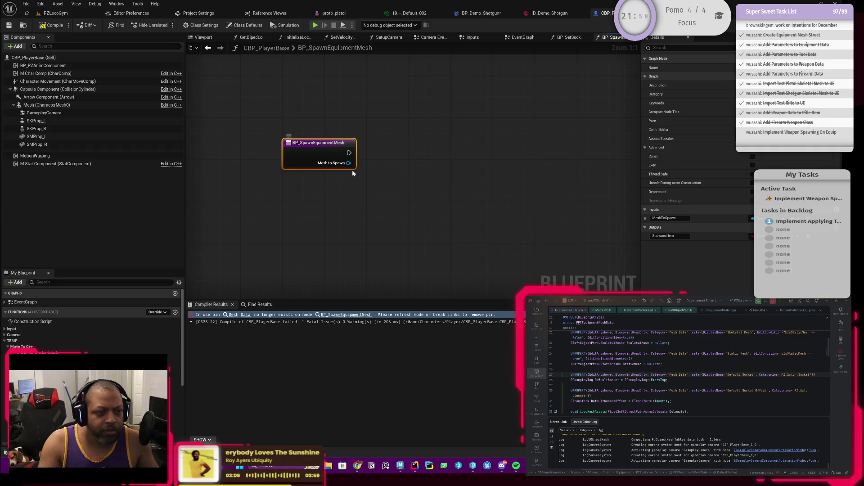
# Select Set Skeletal Mesh Asset, SKProp R, SKMesh and Get Skeletal Mesh Asset nodes
pyautogui.scroll(-4, 351, 169)
pyautogui.scroll(1, 383, 212)
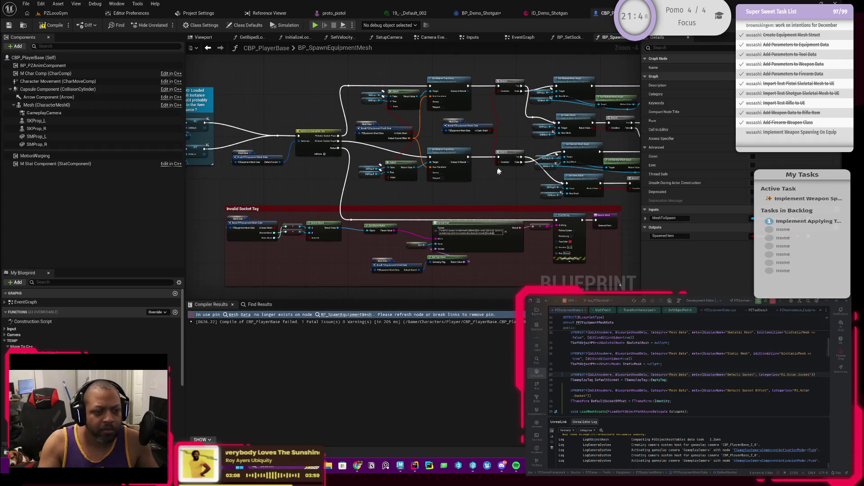
pyautogui.scroll(1, 382, 210)
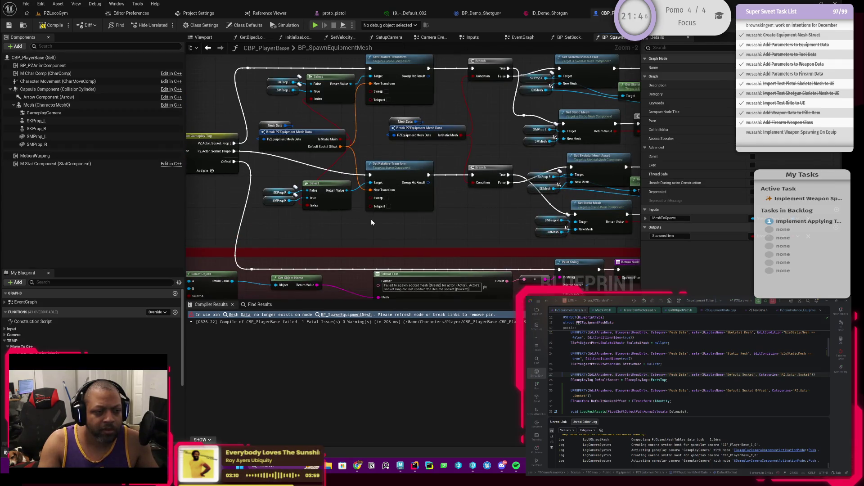
pyautogui.scroll(-1, 371, 223)
pyautogui.moveTo(373, 226)
pyautogui.mouseDown()
pyautogui.moveTo(335, 183)
pyautogui.moveTo(399, 187)
pyautogui.moveTo(392, 206)
pyautogui.mouseUp()
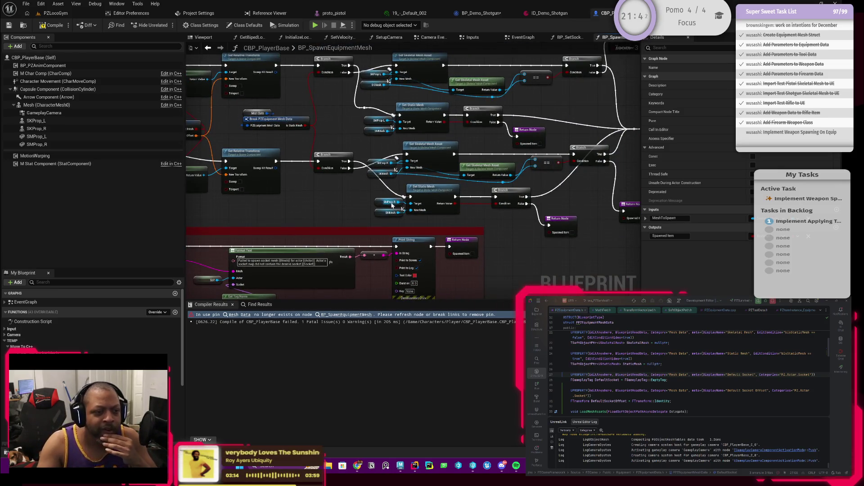
pyautogui.click(423, 155)
pyautogui.moveTo(385, 165)
pyautogui.mouseDown()
pyautogui.moveTo(366, 191)
pyautogui.moveTo(399, 173)
pyautogui.moveTo(422, 210)
pyautogui.mouseUp()
pyautogui.scroll(1, 400, 173)
pyautogui.moveTo(487, 178)
pyautogui.mouseDown()
pyautogui.moveTo(382, 193)
pyautogui.moveTo(361, 217)
pyautogui.moveTo(355, 206)
pyautogui.moveTo(387, 203)
pyautogui.mouseUp()
pyautogui.moveTo(252, 175); pyautogui.dragTo(323, 204)
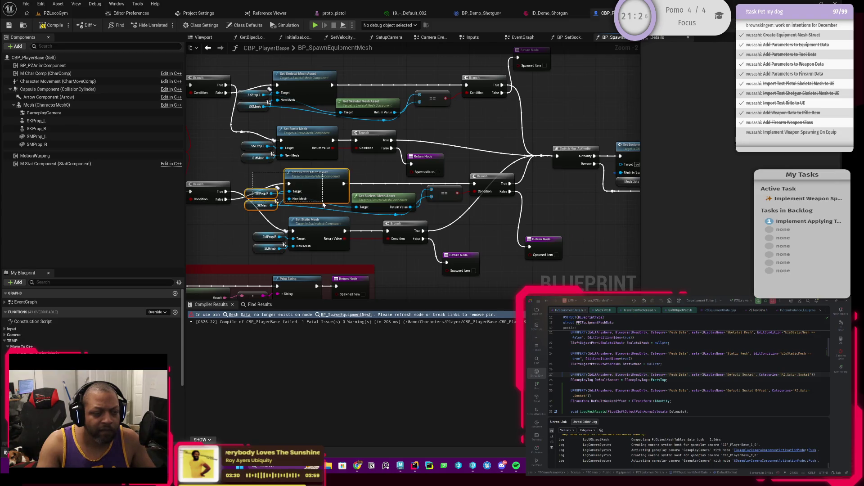
pyautogui.keyDown('ctrl'); pyautogui.click(380, 196); pyautogui.keyUp('ctrl')
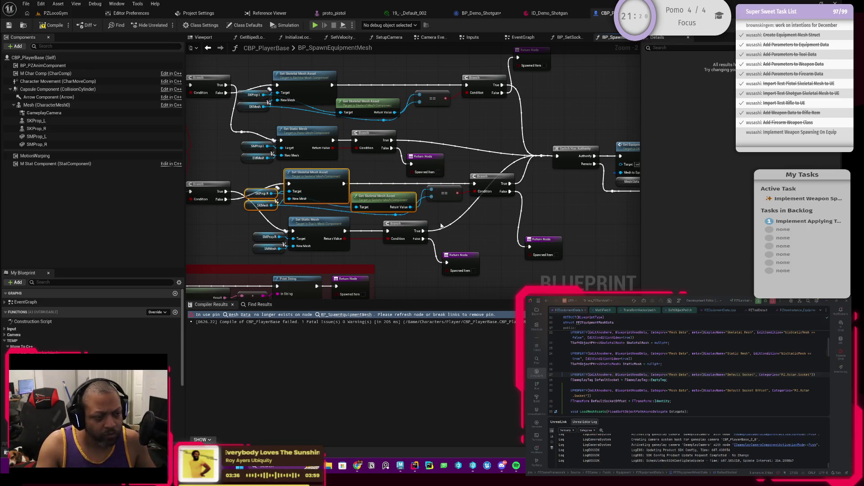
# Add Branch, both Return Nodes, Switch Has Authority and Set Equipment Socket Mesh to the selection
pyautogui.keyDown('ctrl'); pyautogui.click(488, 182); pyautogui.keyUp('ctrl')
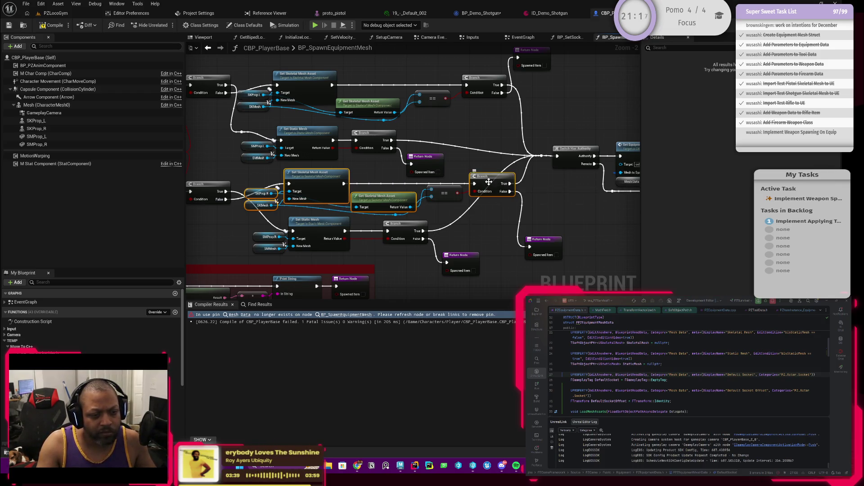
pyautogui.keyDown('ctrl'); pyautogui.click(548, 240); pyautogui.keyUp('ctrl')
pyautogui.keyDown('ctrl'); pyautogui.click(572, 166); pyautogui.keyUp('ctrl')
pyautogui.moveTo(565, 210); pyautogui.dragTo(416, 220)
pyautogui.keyDown('ctrl'); pyautogui.click(497, 156); pyautogui.keyUp('ctrl')
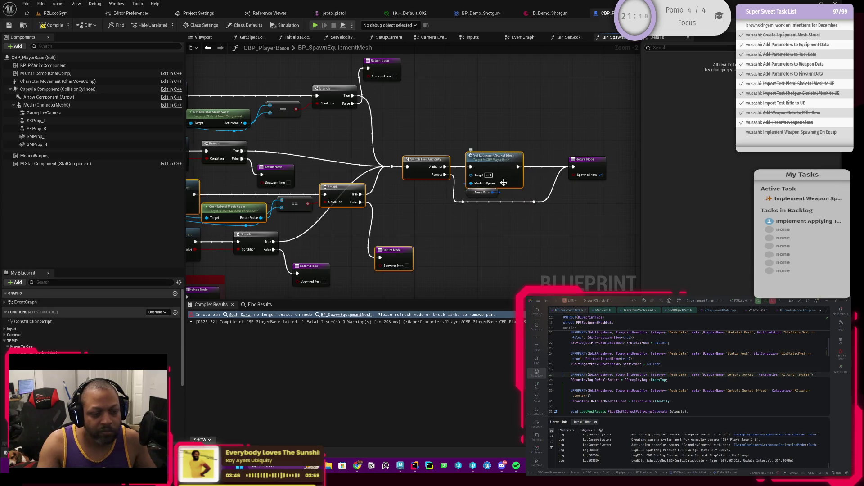
pyautogui.keyDown('ctrl'); pyautogui.click(596, 164); pyautogui.keyUp('ctrl')
pyautogui.scroll(-6, 506, 198)
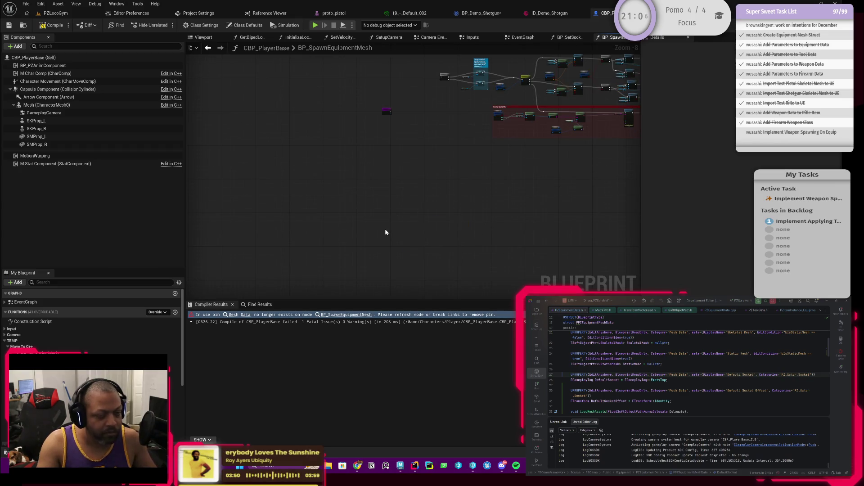
# Cut and paste the selected nodes, placing the entry node beside Set Skeletal Mesh Asset
pyautogui.hotkey('ctrl', 'x')
pyautogui.hotkey('ctrl', 'v')
pyautogui.scroll(2, 405, 216)
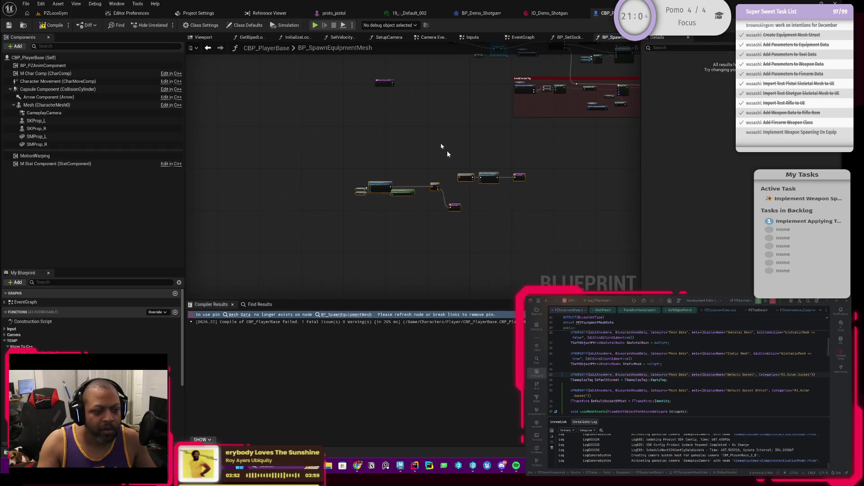
pyautogui.scroll(2, 452, 158)
pyautogui.moveTo(364, 74); pyautogui.dragTo(300, 220)
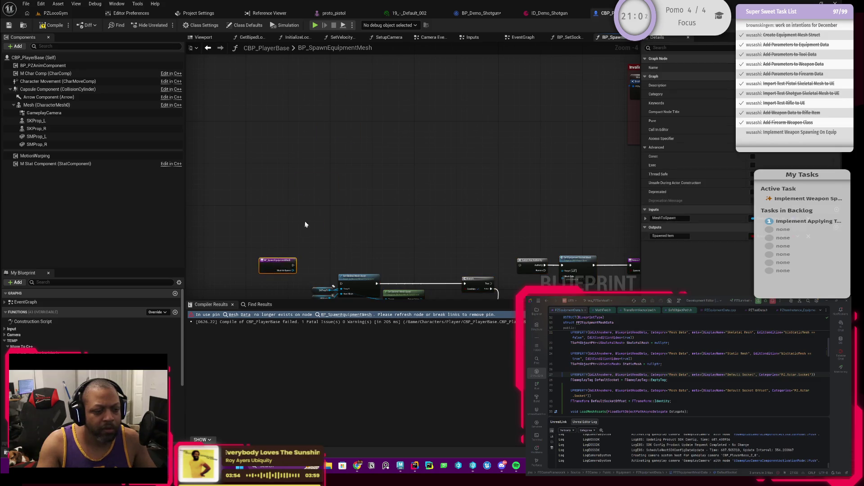
pyautogui.scroll(4, 304, 221)
pyautogui.moveTo(326, 180)
pyautogui.mouseDown()
pyautogui.moveTo(405, 204)
pyautogui.moveTo(315, 209)
pyautogui.moveTo(420, 208)
pyautogui.mouseUp()
pyautogui.scroll(-4, 416, 207)
# Feed a Mesh to Spawn getter into Set Equipment Socket Mesh's Mesh Data
pyautogui.write('meshtospa')
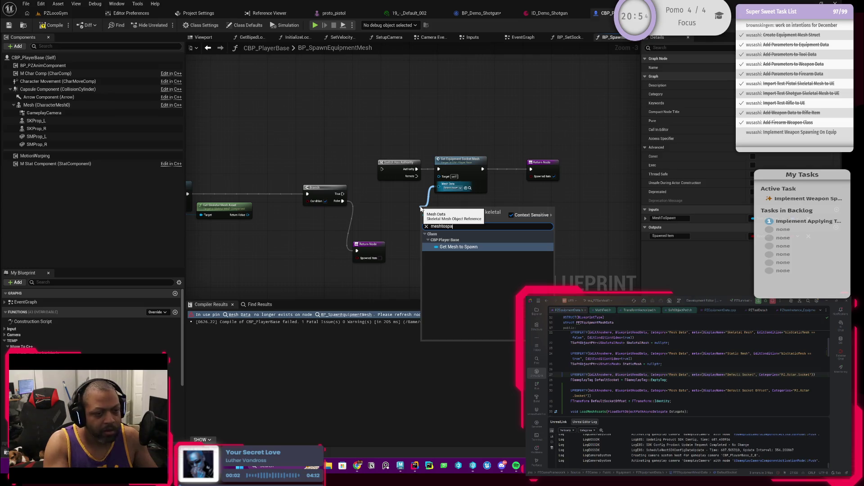
pyautogui.press('Return')
pyautogui.moveTo(426, 215); pyautogui.dragTo(440, 197)
pyautogui.click(482, 164)
# Check the event's MeshToSpawn input, then compile and save CBP_PlayerBase
pyautogui.doubleClick(480, 180)
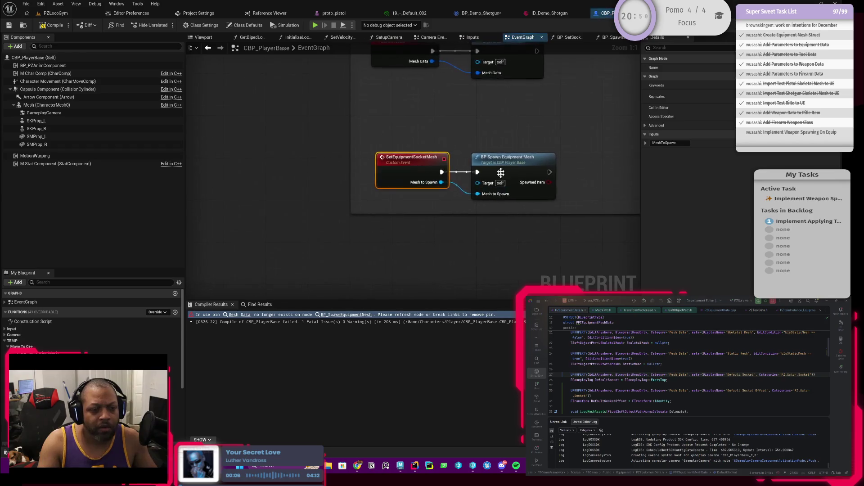
pyautogui.click(679, 142)
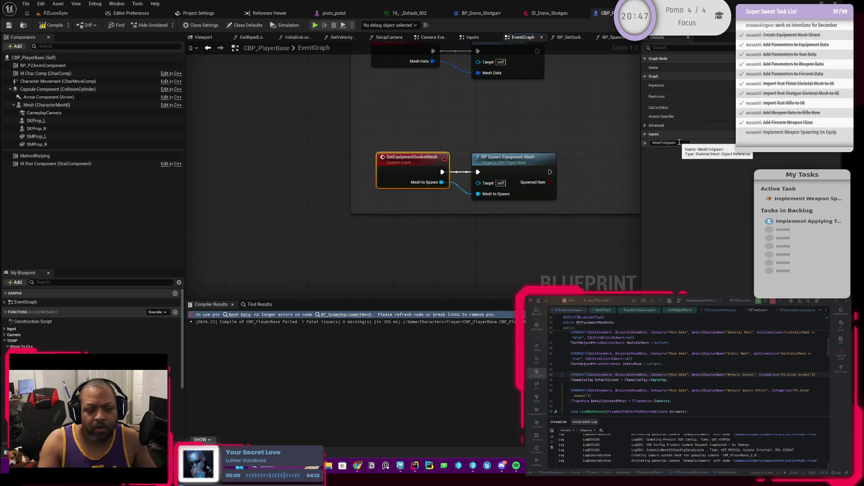
pyautogui.click(54, 26)
pyautogui.click(12, 26)
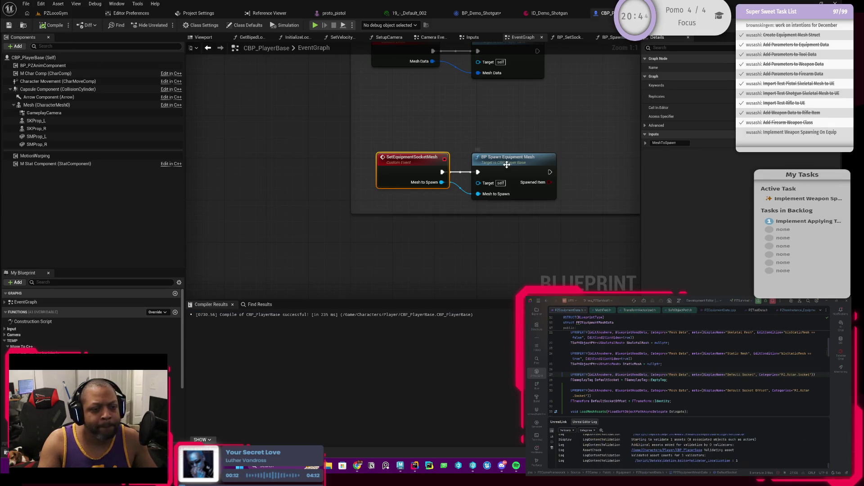
pyautogui.doubleClick(508, 158)
pyautogui.click(502, 149)
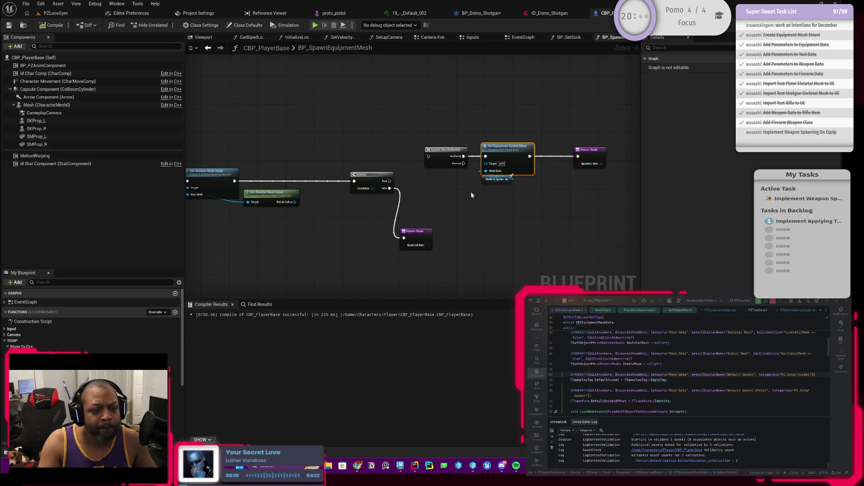
# Call Set Equipment Socket Mesh after the Authority pin, then return to the EventGraph's SetEquipmentSocketMesh event
pyautogui.scroll(3, 483, 188)
pyautogui.moveTo(451, 141); pyautogui.dragTo(472, 104)
pyautogui.write('set')
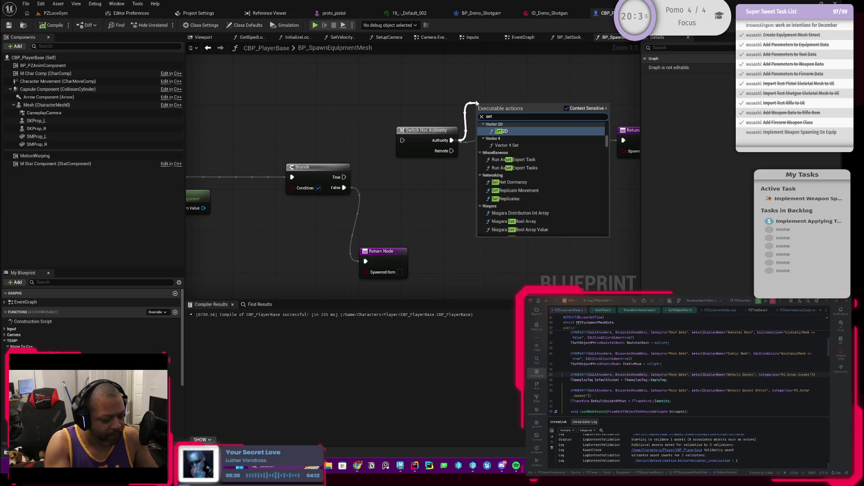
pyautogui.write(' equi')
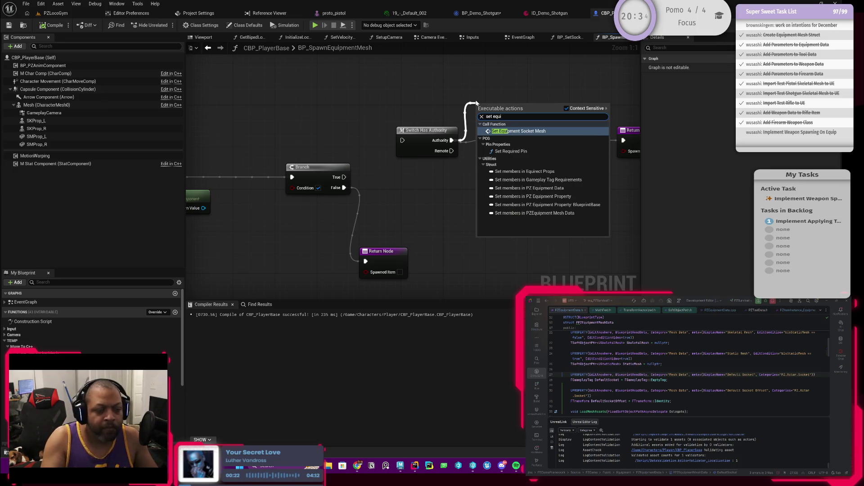
pyautogui.press('Return')
pyautogui.moveTo(452, 140); pyautogui.dragTo(476, 101)
pyautogui.write('setequ')
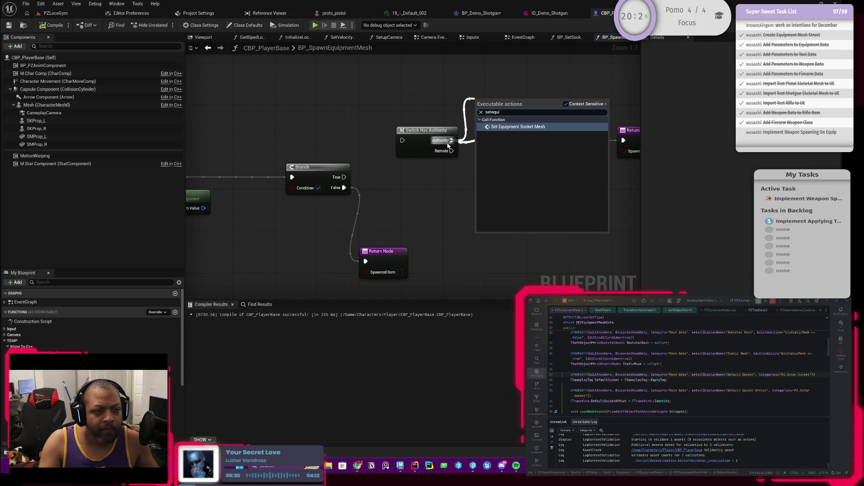
pyautogui.press('Return')
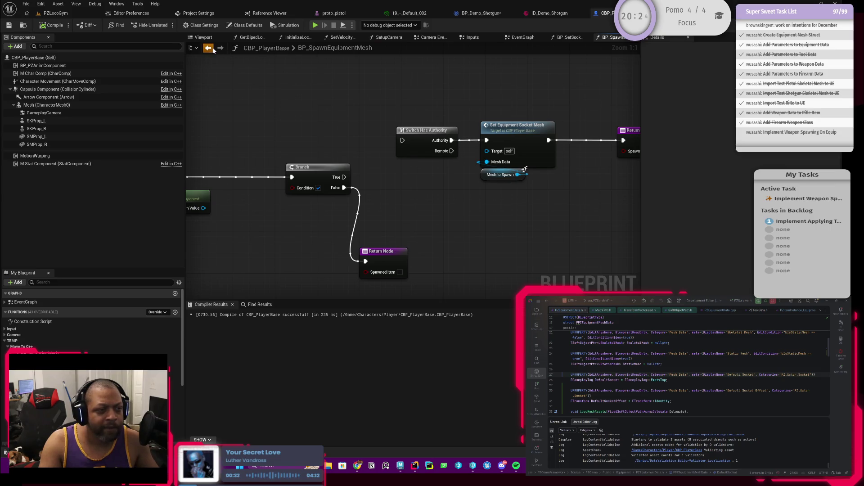
pyautogui.click(214, 50)
pyautogui.click(405, 164)
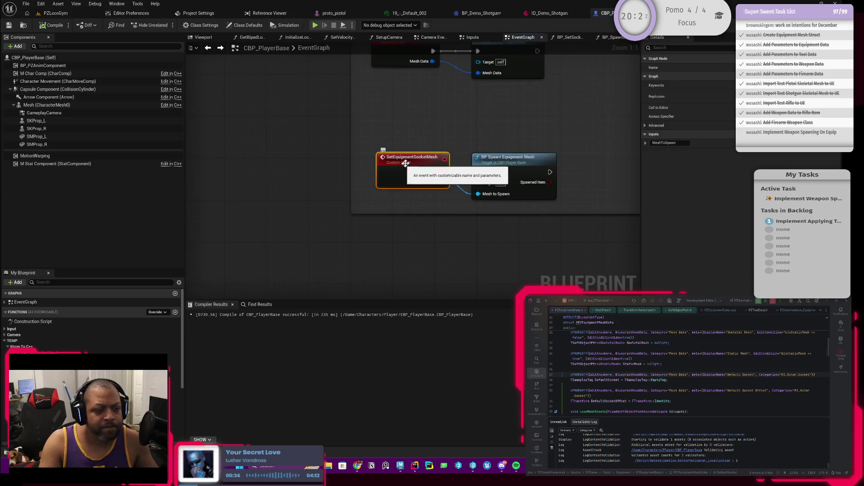
# Rename the custom event to SetEquipmentSocketMesh (MULTI)
pyautogui.doubleClick(418, 158)
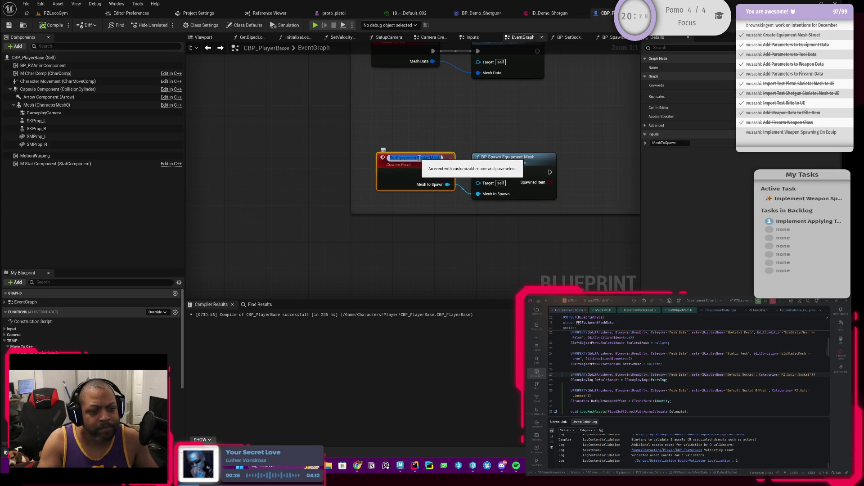
pyautogui.write('_(')
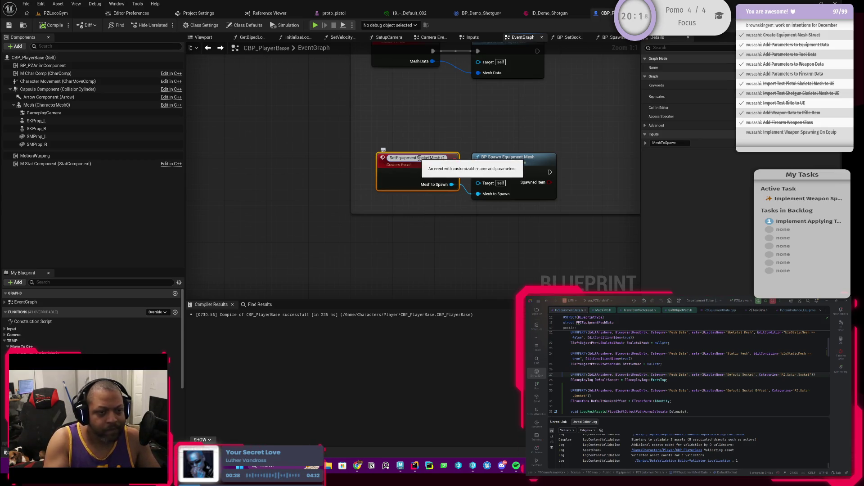
pyautogui.press('Return')
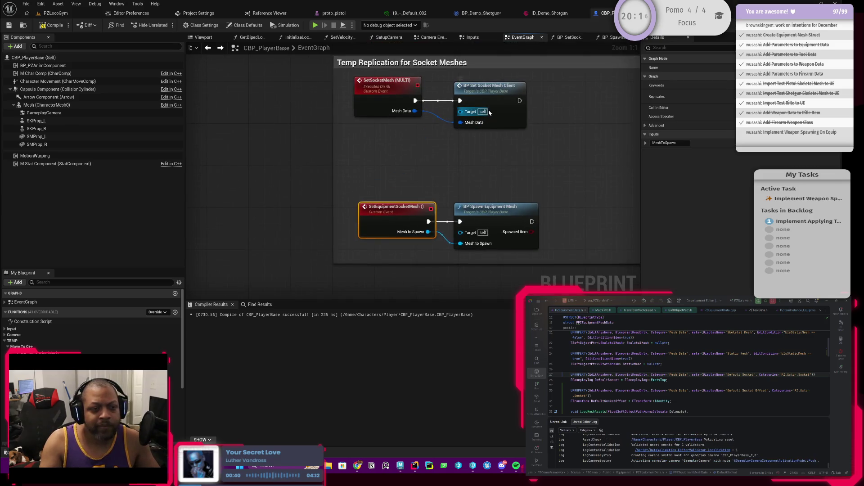
pyautogui.click(495, 104)
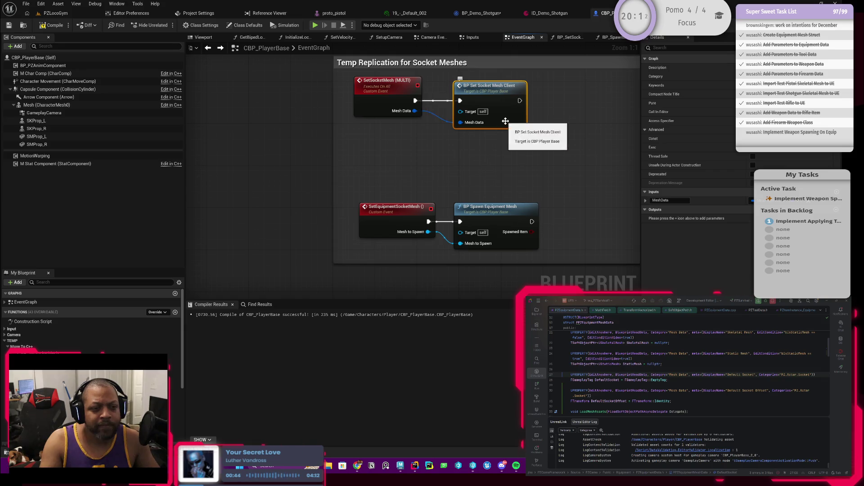
pyautogui.click(413, 207)
pyautogui.doubleClick(413, 210)
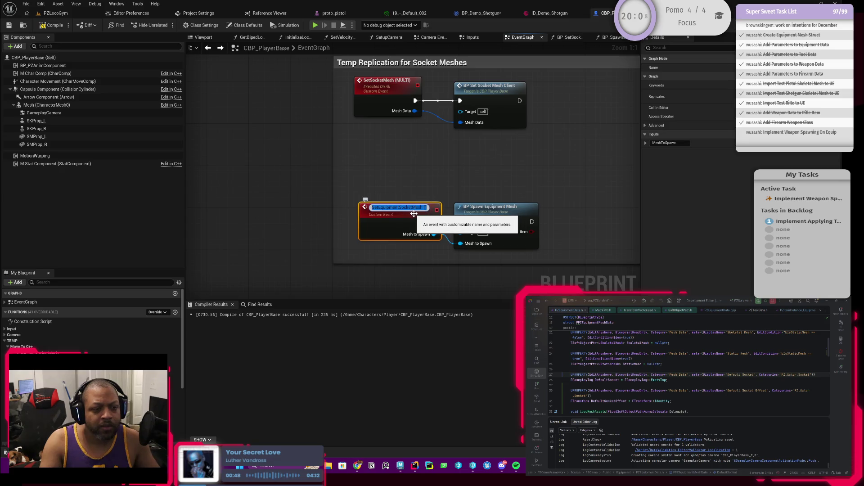
pyautogui.press('End')
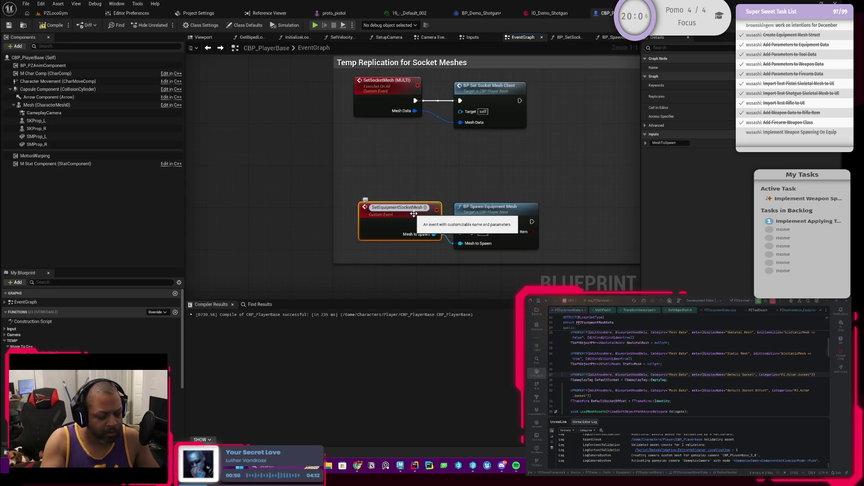
pyautogui.press('Left')
pyautogui.write('MULTI')
pyautogui.press('Return')
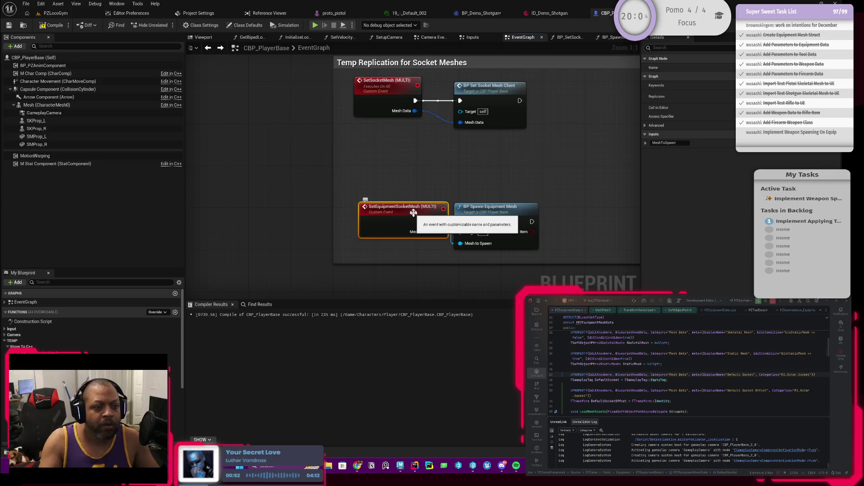
# Set the event's Replicates option to Multicast and compile CBP_PlayerBase
pyautogui.click(382, 105)
pyautogui.click(392, 225)
pyautogui.click(742, 108)
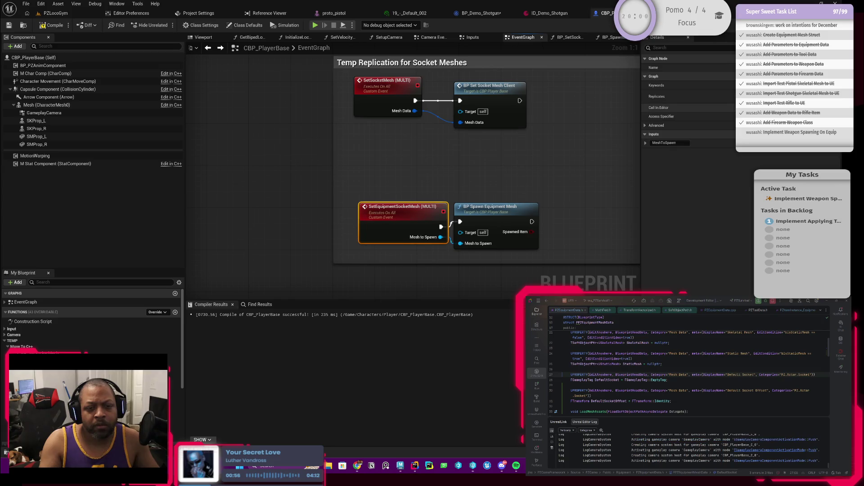
pyautogui.moveTo(533, 176)
pyautogui.mouseDown()
pyautogui.moveTo(544, 173)
pyautogui.moveTo(461, 176)
pyautogui.mouseUp()
pyautogui.click(52, 25)
pyautogui.click(468, 190)
pyautogui.doubleClick(460, 115)
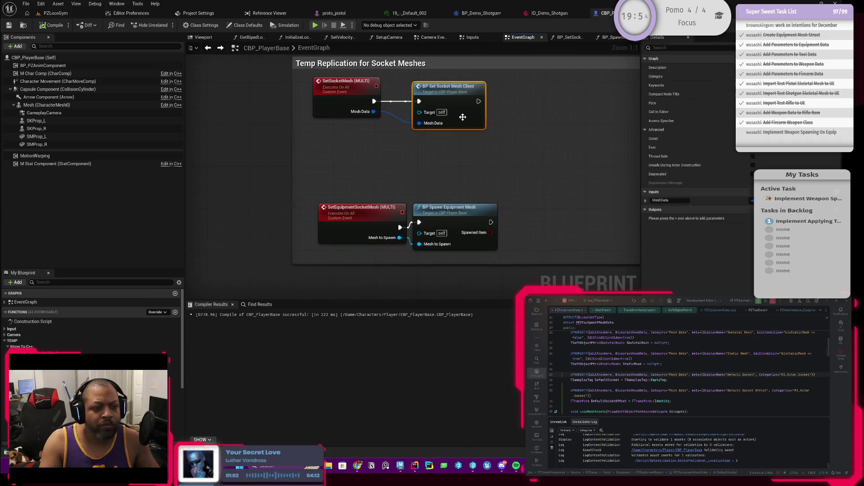
# Box-select every node in BP_SetSocketMeshClient's graph, then add a new function, NewFunction
pyautogui.scroll(2, 368, 207)
pyautogui.scroll(-3, 368, 208)
pyautogui.scroll(2, 304, 218)
pyautogui.scroll(-2, 304, 218)
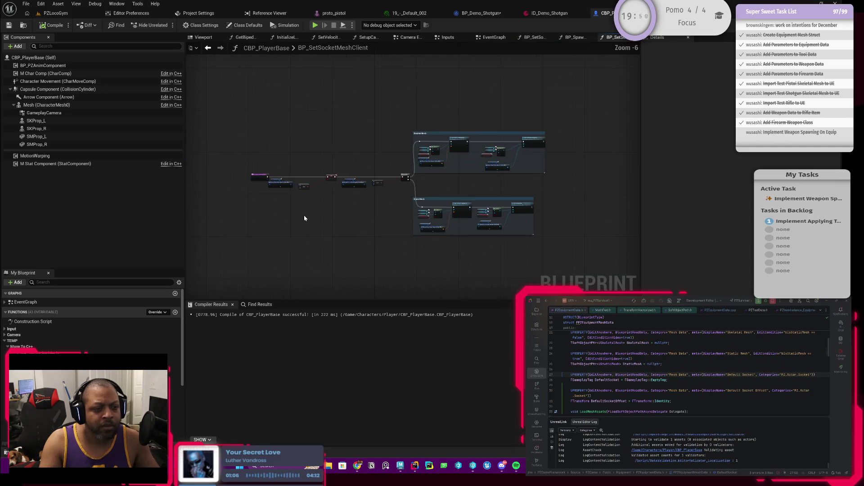
pyautogui.moveTo(281, 107); pyautogui.dragTo(579, 268)
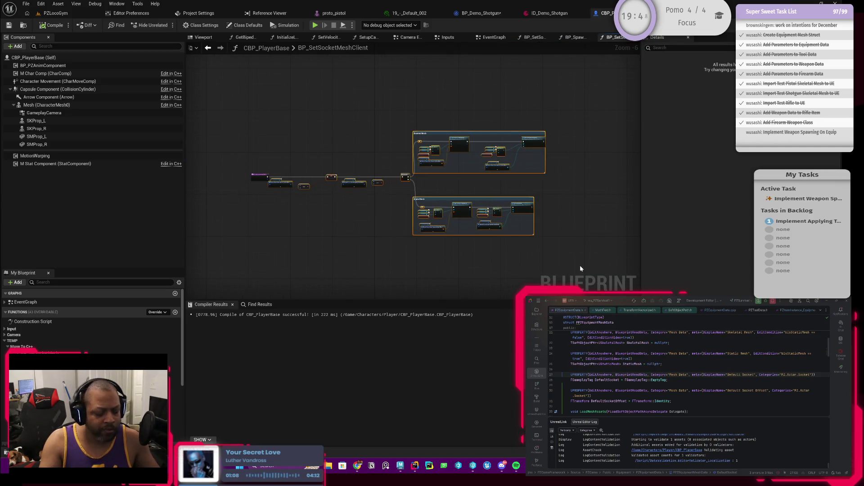
pyautogui.scroll(-3, 91, 333)
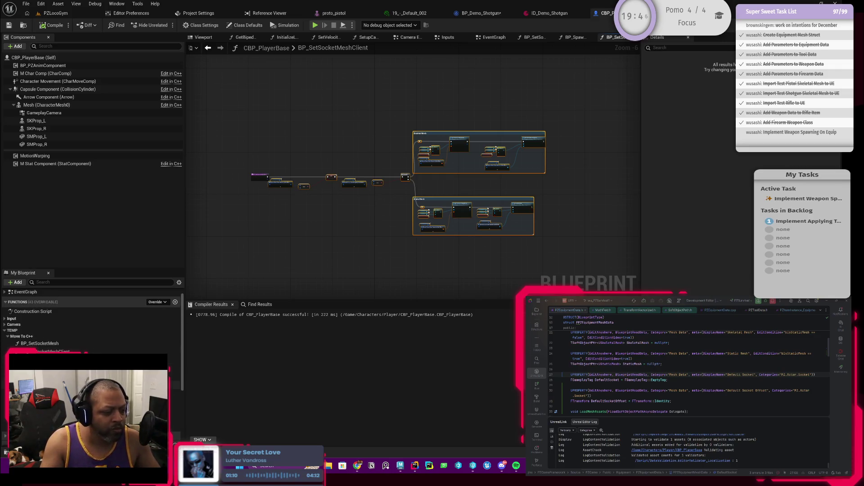
pyautogui.scroll(3, 132, 304)
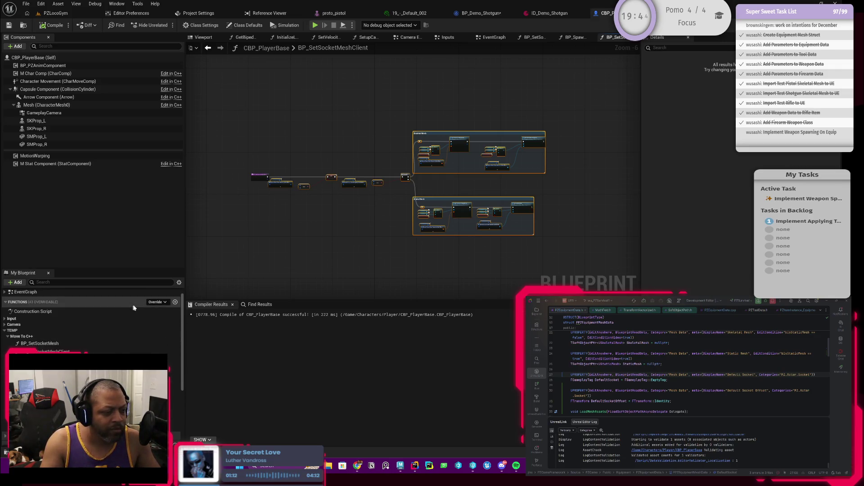
pyautogui.click(176, 302)
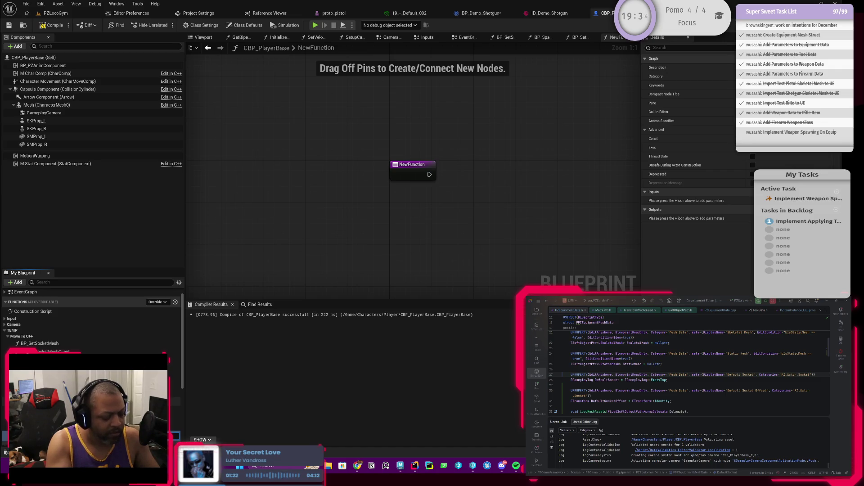
# Name the function BP_SpawnEquipmentMeshClient and paste the copied nodes beside its entry node
pyautogui.press('Return')
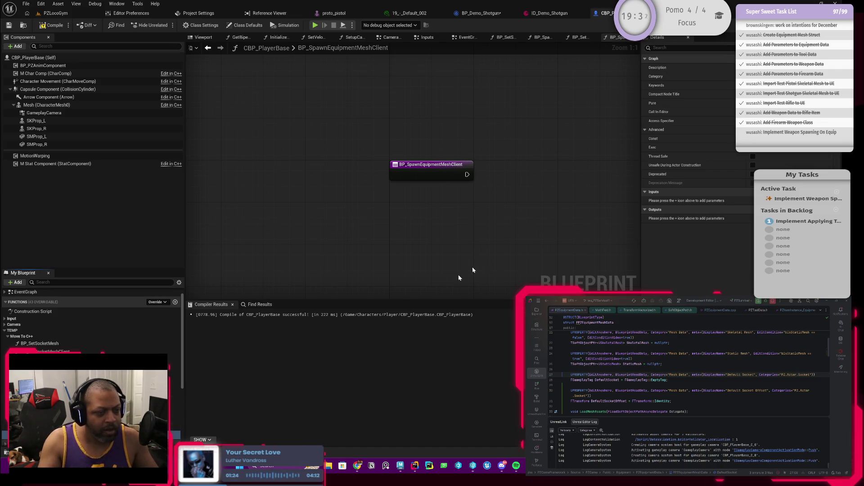
pyautogui.hotkey('ctrl', 'v')
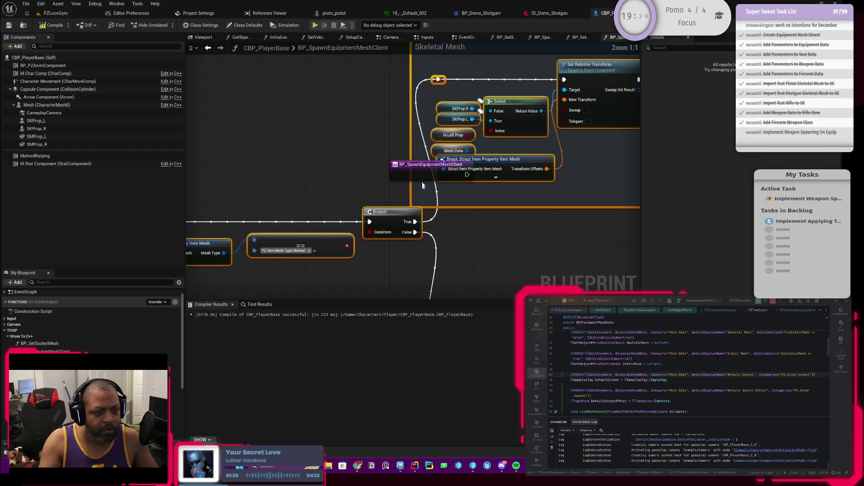
pyautogui.moveTo(450, 148); pyautogui.dragTo(251, 141)
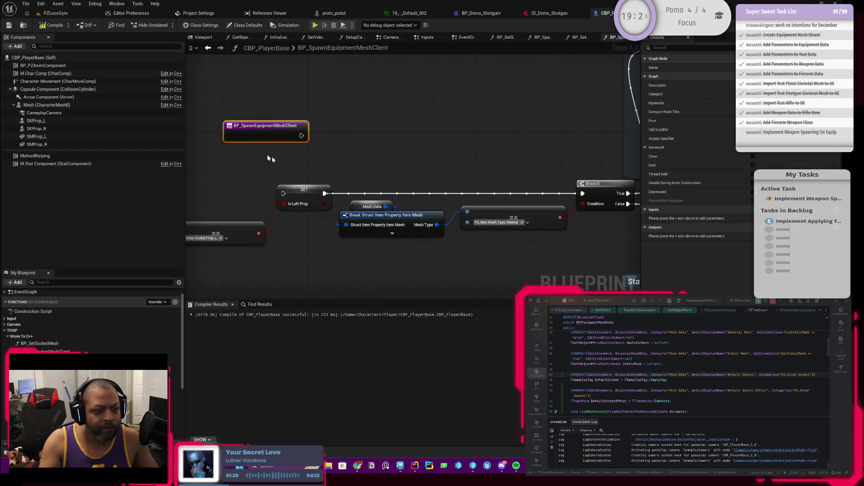
pyautogui.moveTo(457, 134); pyautogui.dragTo(274, 132)
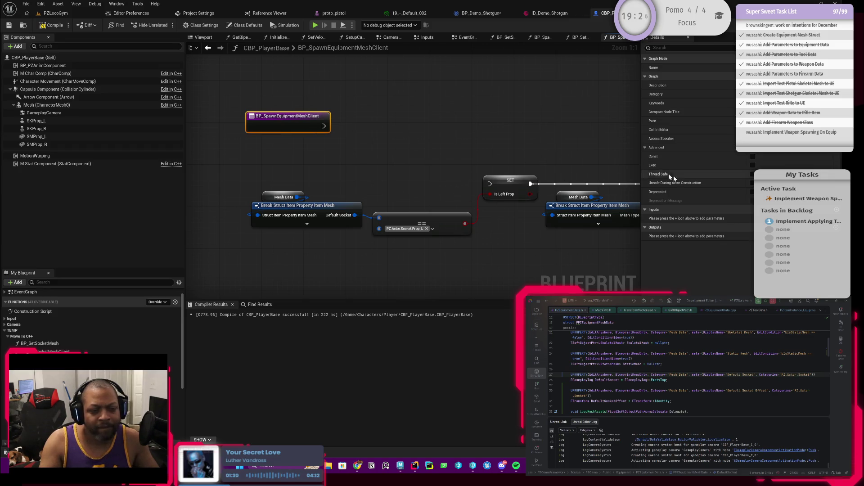
# Add a MeshToSpawn input parameter and move the entry node left of the pasted nodes
pyautogui.click(836, 210)
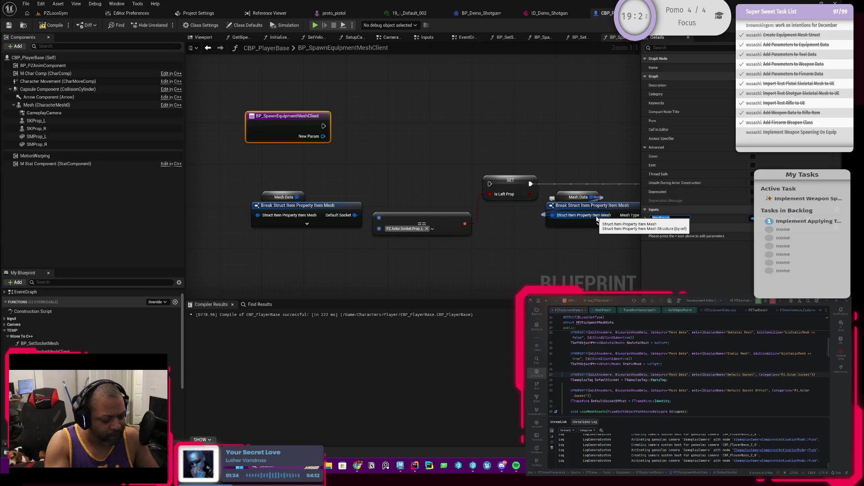
pyautogui.write('wn')
pyautogui.moveTo(288, 131); pyautogui.dragTo(245, 141)
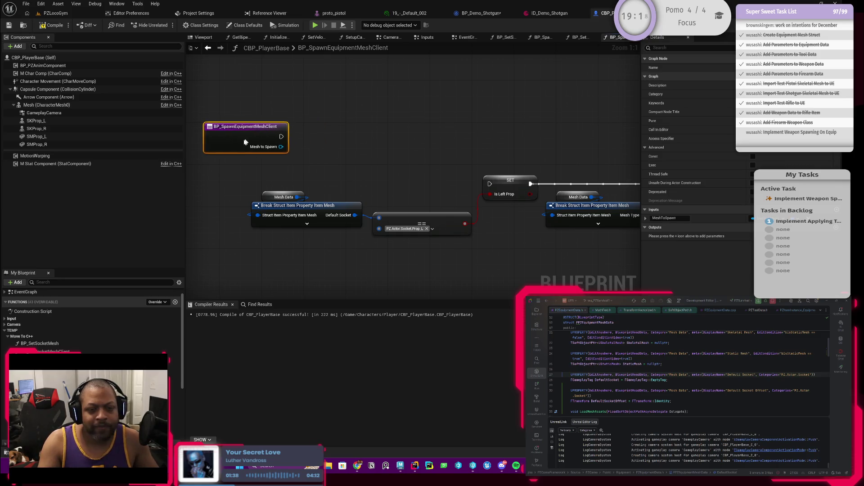
pyautogui.moveTo(347, 141); pyautogui.dragTo(425, 143)
pyautogui.moveTo(503, 158); pyautogui.dragTo(472, 188)
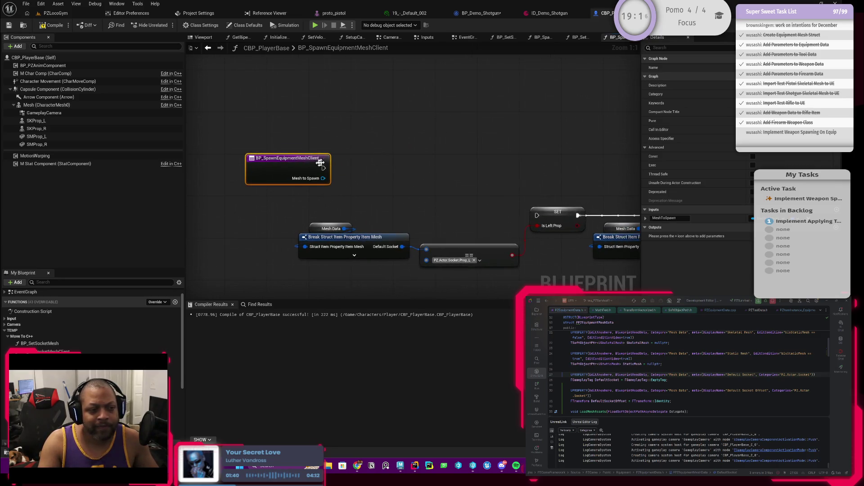
pyautogui.moveTo(302, 170); pyautogui.dragTo(260, 176)
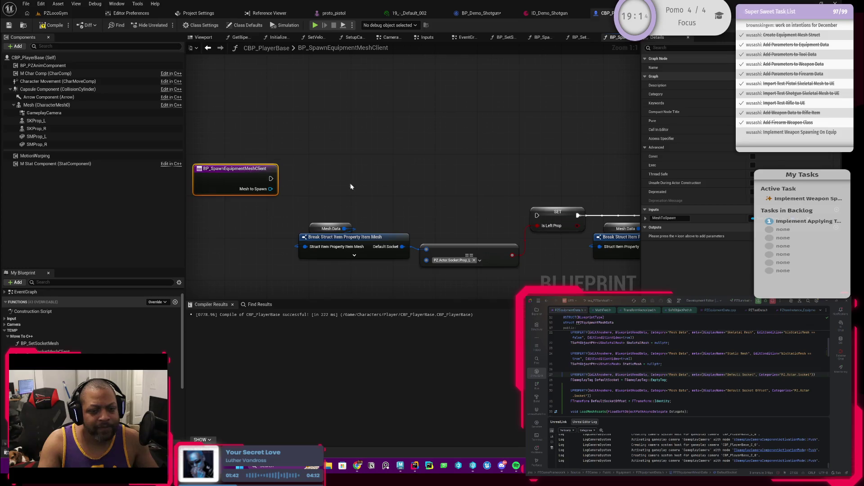
# Pan and zoom around the pasted graph to view the entry node, SET nodes and mesh sections
pyautogui.scroll(-4, 423, 165)
pyautogui.moveTo(461, 165); pyautogui.dragTo(282, 164)
pyautogui.moveTo(418, 160)
pyautogui.mouseDown()
pyautogui.moveTo(157, 158)
pyautogui.moveTo(526, 162)
pyautogui.mouseUp()
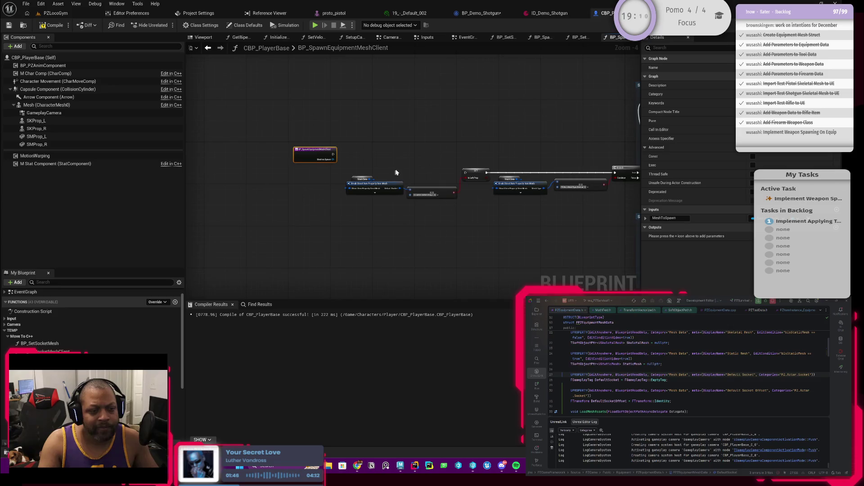
pyautogui.scroll(2, 398, 172)
pyautogui.scroll(1, 397, 172)
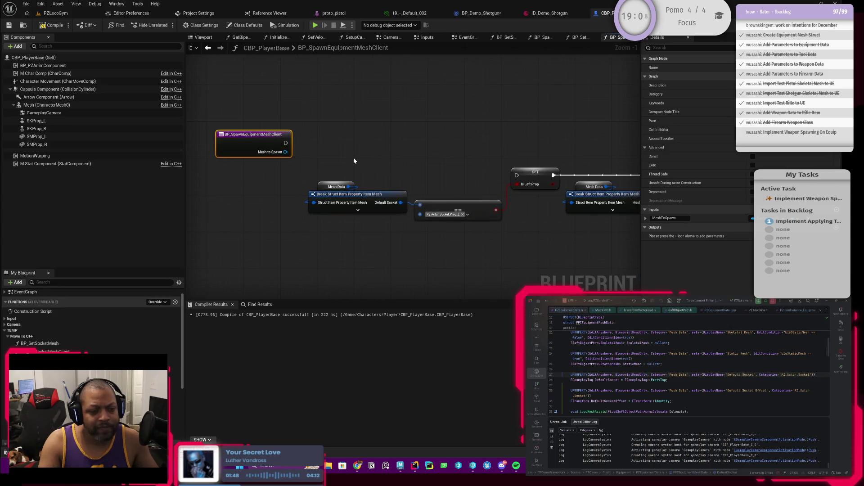
pyautogui.moveTo(354, 160); pyautogui.dragTo(419, 174)
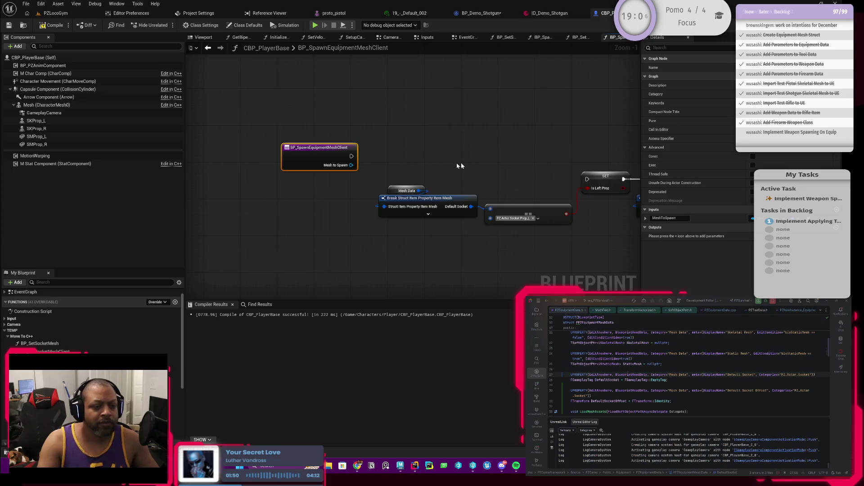
pyautogui.scroll(-5, 396, 175)
pyautogui.scroll(4, 390, 179)
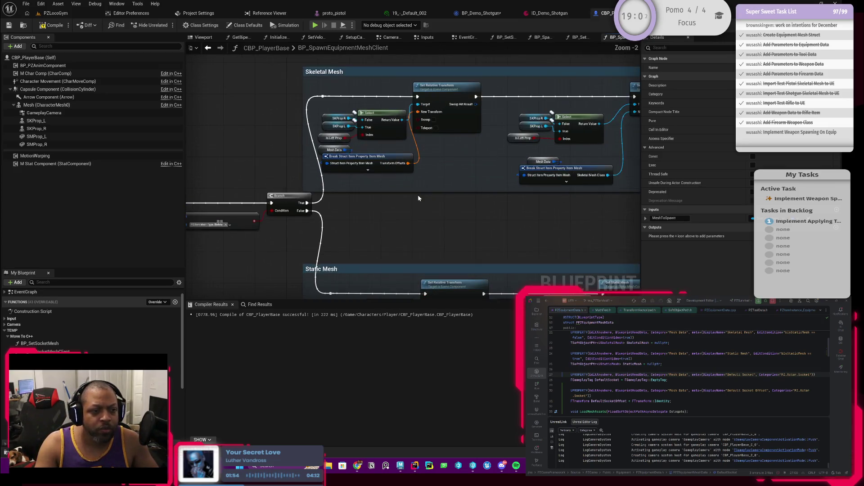
pyautogui.moveTo(418, 198); pyautogui.dragTo(517, 191)
pyautogui.moveTo(381, 178); pyautogui.dragTo(493, 194)
pyautogui.moveTo(405, 201)
pyautogui.mouseDown()
pyautogui.moveTo(459, 189)
pyautogui.moveTo(477, 173)
pyautogui.moveTo(441, 185)
pyautogui.moveTo(353, 175)
pyautogui.moveTo(323, 143)
pyautogui.mouseUp()
pyautogui.scroll(-2, 411, 146)
pyautogui.moveTo(410, 146); pyautogui.dragTo(411, 185)
pyautogui.scroll(1, 270, 179)
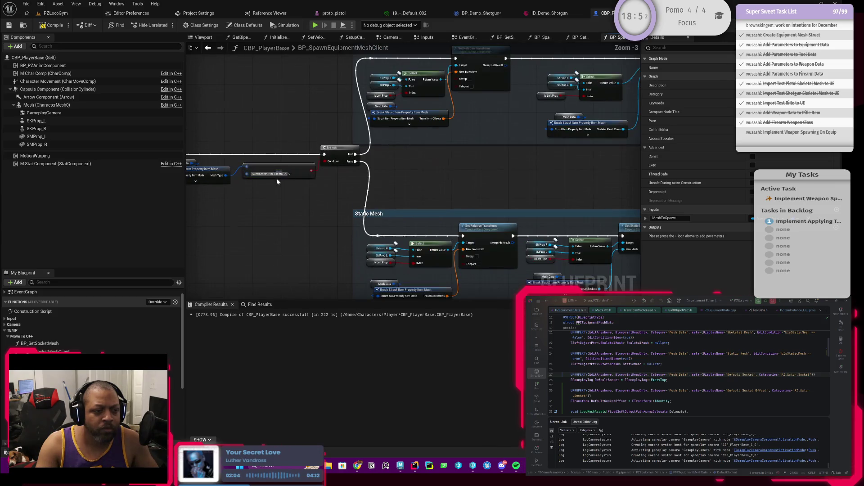
pyautogui.scroll(-1, 299, 198)
pyautogui.scroll(1, 318, 195)
pyautogui.moveTo(317, 196)
pyautogui.mouseDown()
pyautogui.moveTo(362, 211)
pyautogui.moveTo(495, 200)
pyautogui.moveTo(349, 256)
pyautogui.moveTo(330, 235)
pyautogui.mouseUp()
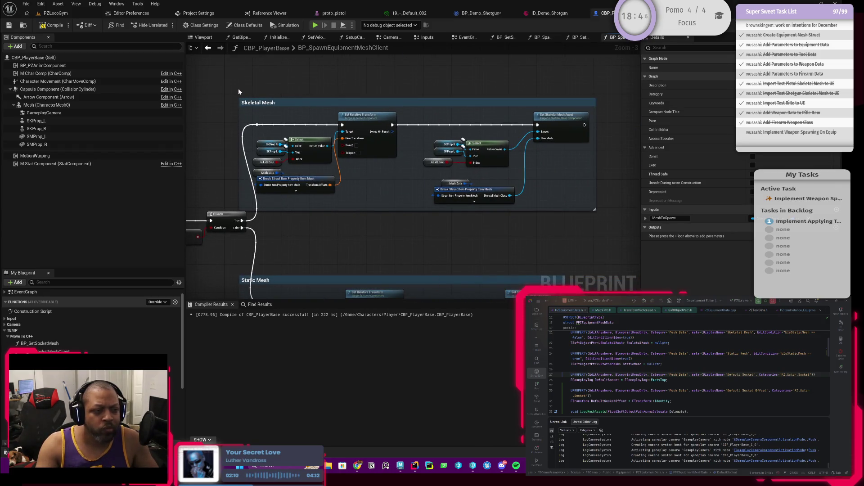
# Cut and re-paste the Skeletal Mesh comment with its nodes, wiring the entry execution into the reroute
pyautogui.moveTo(225, 83)
pyautogui.mouseDown()
pyautogui.moveTo(537, 198)
pyautogui.moveTo(603, 209)
pyautogui.mouseUp()
pyautogui.scroll(-2, 353, 225)
pyautogui.hotkey('ctrl', 'x')
pyautogui.hotkey('ctrl', 'v')
pyautogui.moveTo(346, 189)
pyautogui.mouseDown()
pyautogui.moveTo(412, 86)
pyautogui.moveTo(315, 194)
pyautogui.moveTo(307, 175)
pyautogui.moveTo(387, 188)
pyautogui.moveTo(403, 179)
pyautogui.mouseUp()
pyautogui.scroll(4, 351, 193)
pyautogui.moveTo(302, 184); pyautogui.dragTo(311, 180)
# Delete the Mesh Data and Break Struct nodes, then select SKProp R and SKProp L
pyautogui.scroll(1, 312, 180)
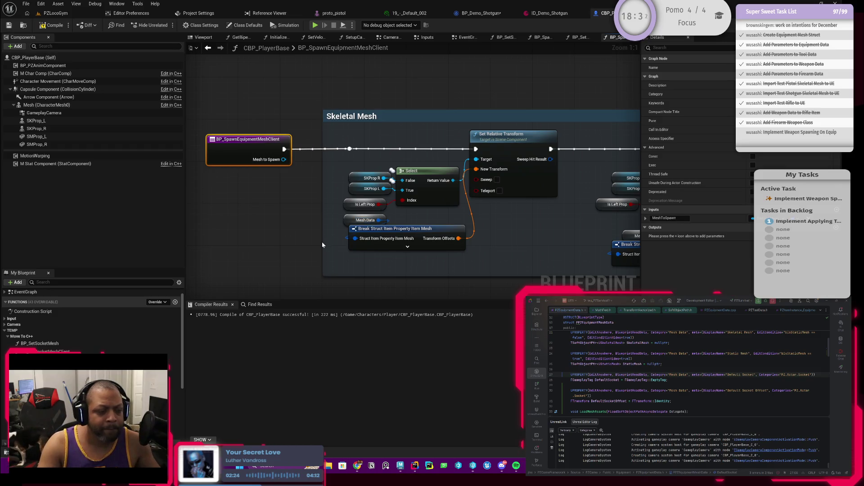
pyautogui.moveTo(334, 256); pyautogui.dragTo(394, 220)
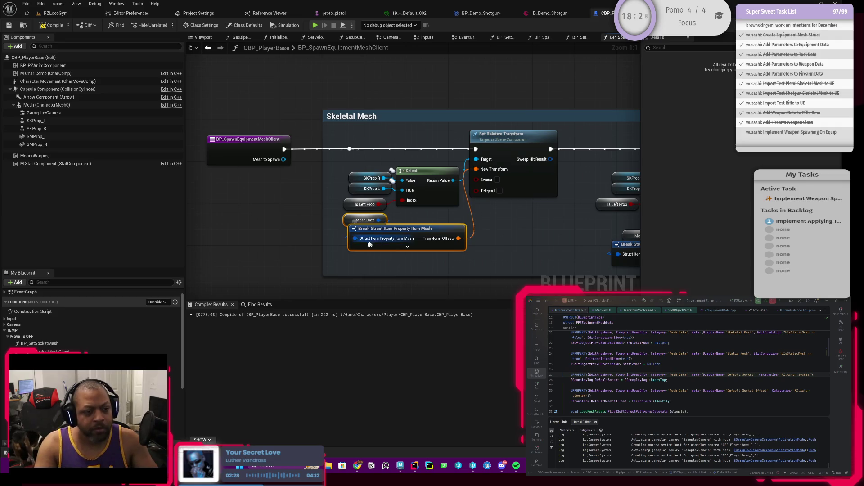
pyautogui.press('Delete')
pyautogui.moveTo(419, 228); pyautogui.dragTo(371, 248)
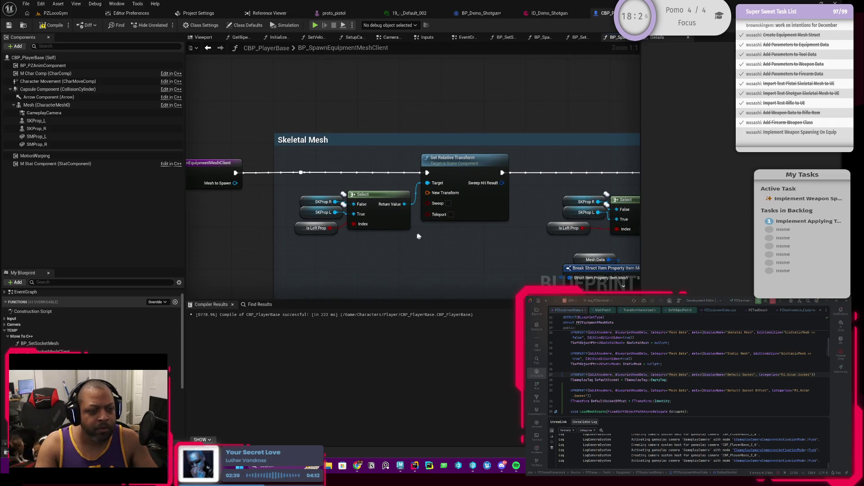
pyautogui.scroll(-2, 431, 239)
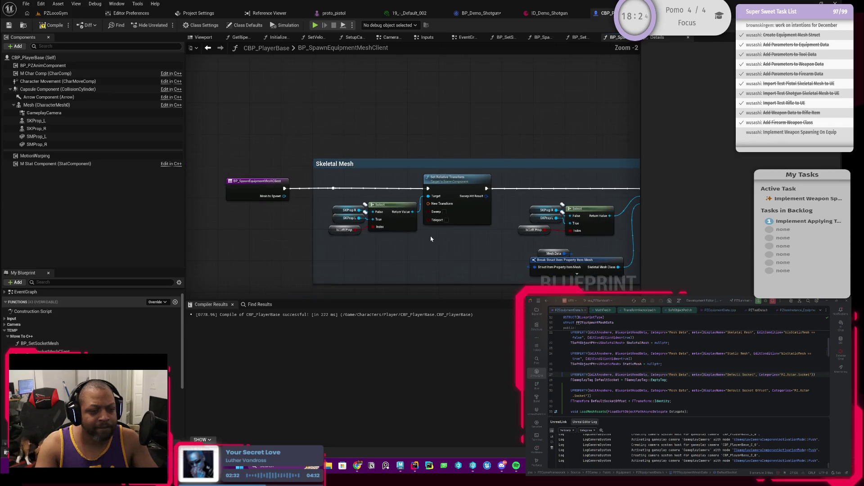
pyautogui.moveTo(435, 241); pyautogui.dragTo(390, 205)
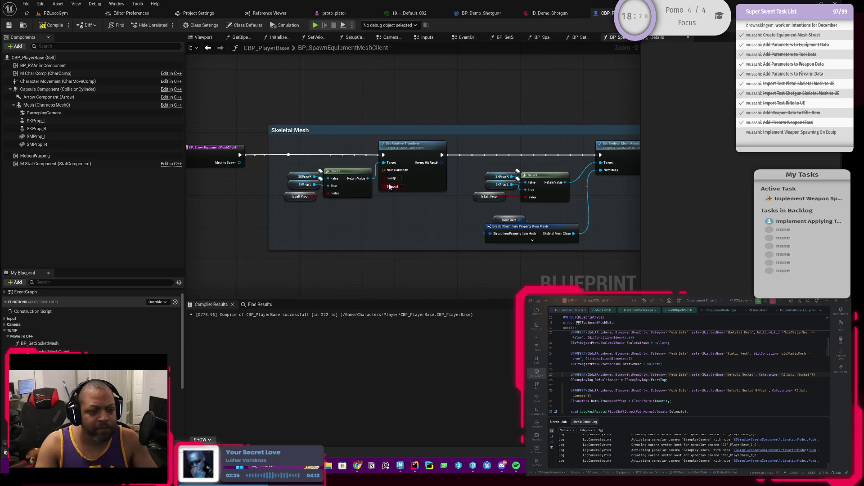
pyautogui.moveTo(399, 188)
pyautogui.mouseDown()
pyautogui.moveTo(317, 189)
pyautogui.moveTo(357, 220)
pyautogui.moveTo(350, 215)
pyautogui.moveTo(410, 210)
pyautogui.mouseUp()
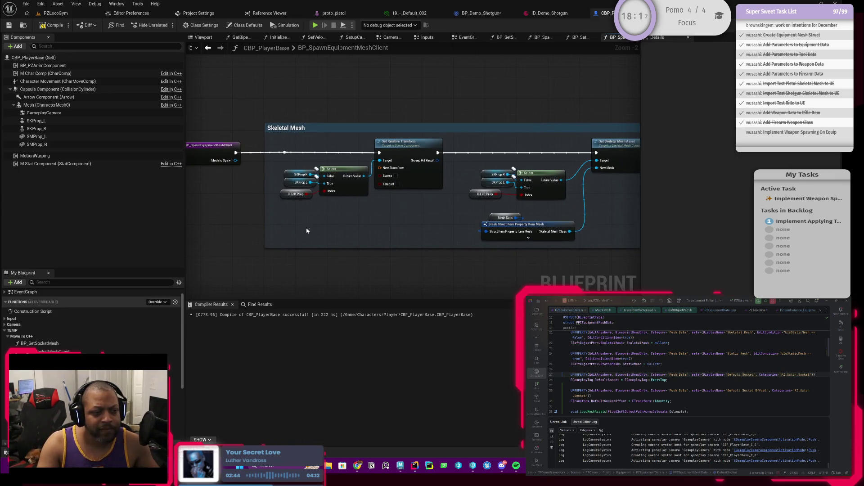
pyautogui.moveTo(307, 231); pyautogui.dragTo(299, 226)
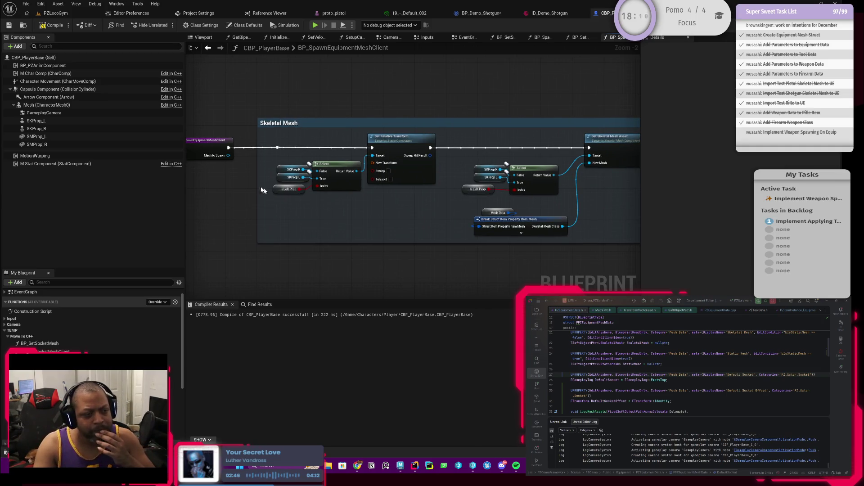
pyautogui.moveTo(356, 213)
pyautogui.mouseDown()
pyautogui.moveTo(361, 222)
pyautogui.moveTo(339, 223)
pyautogui.mouseUp()
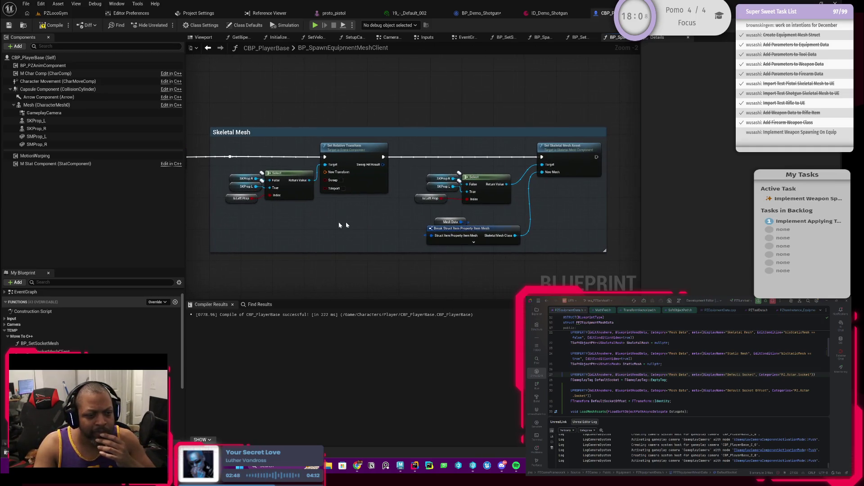
pyautogui.scroll(1, 425, 213)
pyautogui.moveTo(435, 207); pyautogui.dragTo(416, 217)
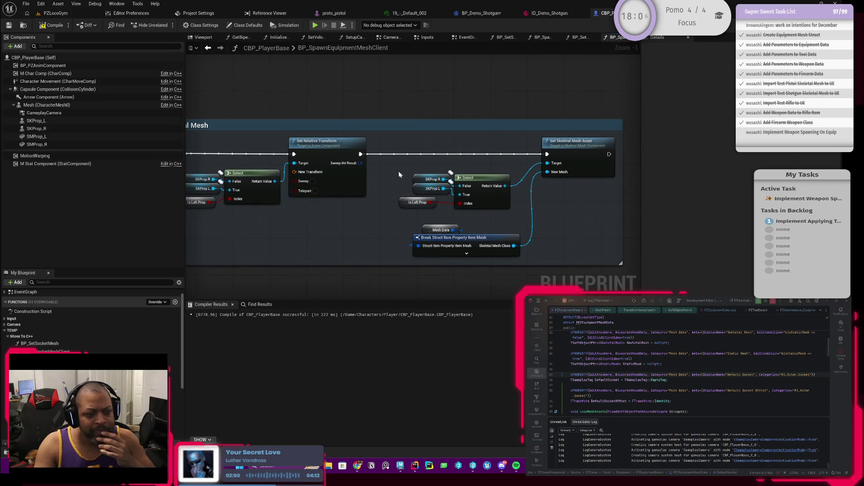
pyautogui.moveTo(396, 169)
pyautogui.mouseDown()
pyautogui.moveTo(454, 205)
pyautogui.moveTo(430, 190)
pyautogui.moveTo(558, 170)
pyautogui.moveTo(548, 166)
pyautogui.mouseUp()
# Remove the Select, SKProp L, Is Left Prop, Break Struct and Mesh Data nodes, wiring SKProp R directly
pyautogui.hotkey('ctrl', 'z')
pyautogui.moveTo(453, 210)
pyautogui.mouseDown()
pyautogui.moveTo(398, 184)
pyautogui.moveTo(481, 169)
pyautogui.mouseUp()
pyautogui.press('Delete')
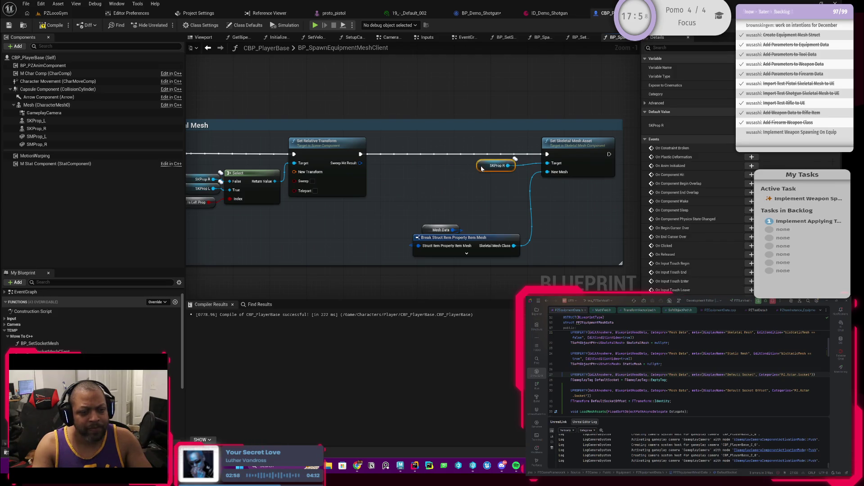
pyautogui.click(431, 216)
pyautogui.moveTo(509, 266); pyautogui.dragTo(384, 203)
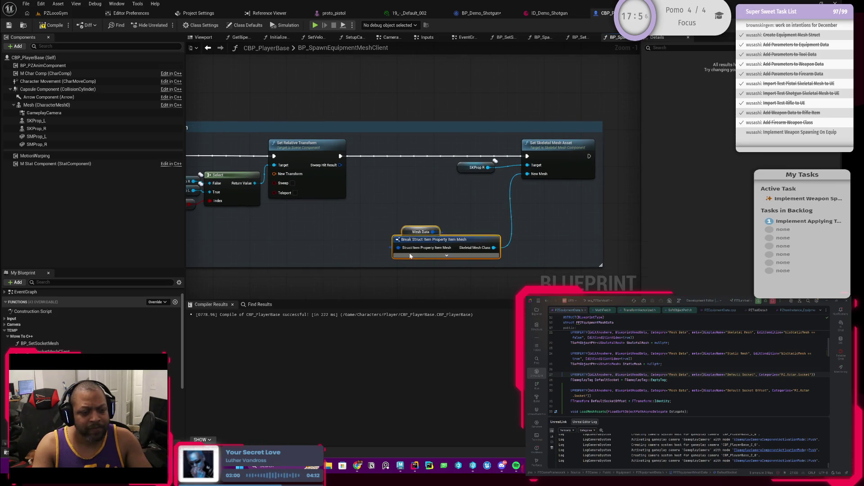
pyautogui.press('Delete')
pyautogui.scroll(-3, 385, 203)
pyautogui.scroll(3, 540, 203)
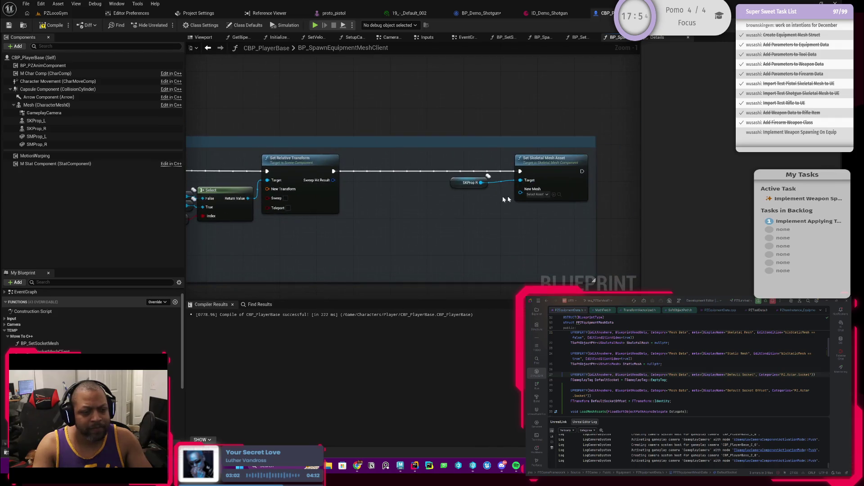
# Feed a Get Mesh to Spawn node into New Mesh, shift the nodes left, and compile
pyautogui.moveTo(524, 194); pyautogui.dragTo(495, 213)
pyautogui.write('meshto')
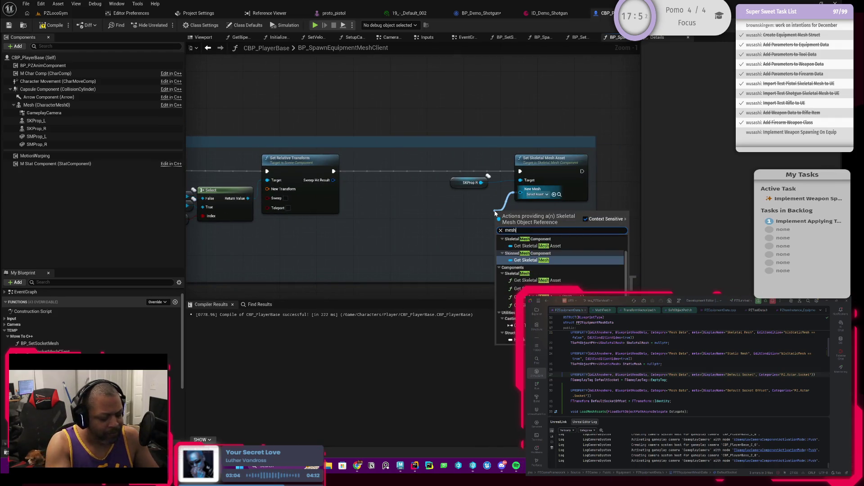
pyautogui.press('Return')
pyautogui.moveTo(496, 212); pyautogui.dragTo(448, 197)
pyautogui.moveTo(443, 158); pyautogui.dragTo(561, 223)
pyautogui.moveTo(548, 180); pyautogui.dragTo(460, 181)
pyautogui.moveTo(310, 243)
pyautogui.mouseDown()
pyautogui.moveTo(379, 239)
pyautogui.moveTo(365, 255)
pyautogui.mouseUp()
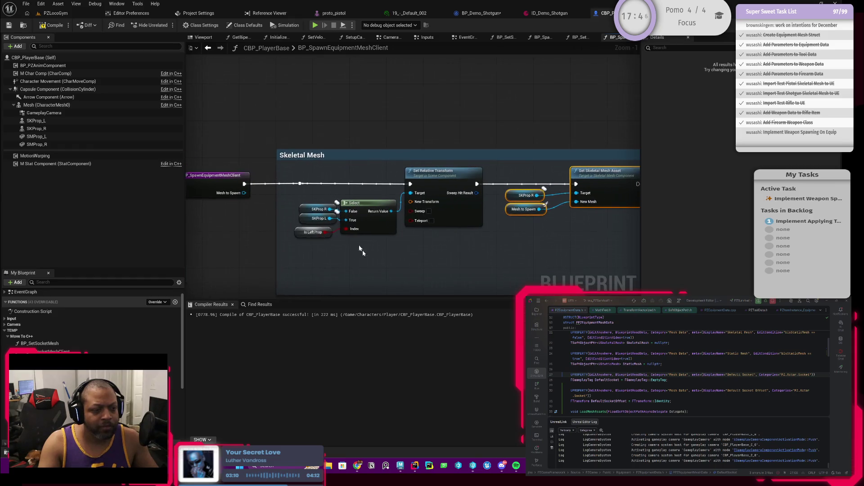
pyautogui.click(52, 26)
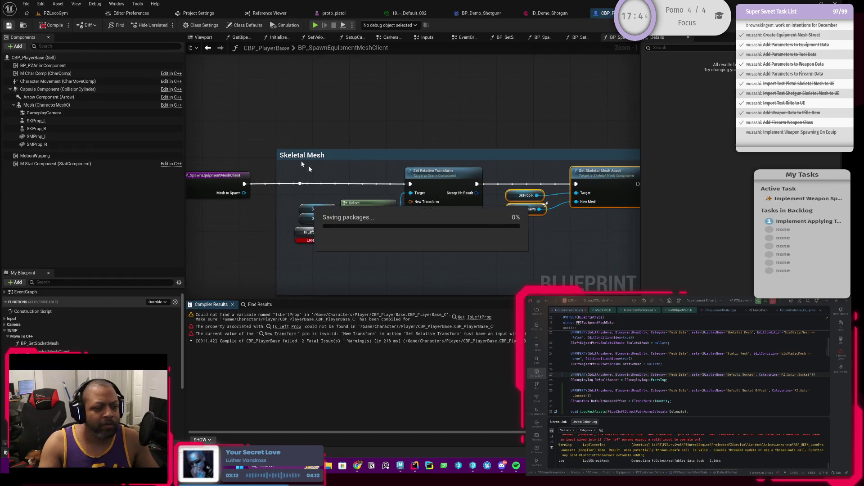
# Delete the leftover Is Left Prop and Select, wire SKProp R to Set Relative Transform, reroute execution, recompile
pyautogui.click(315, 233)
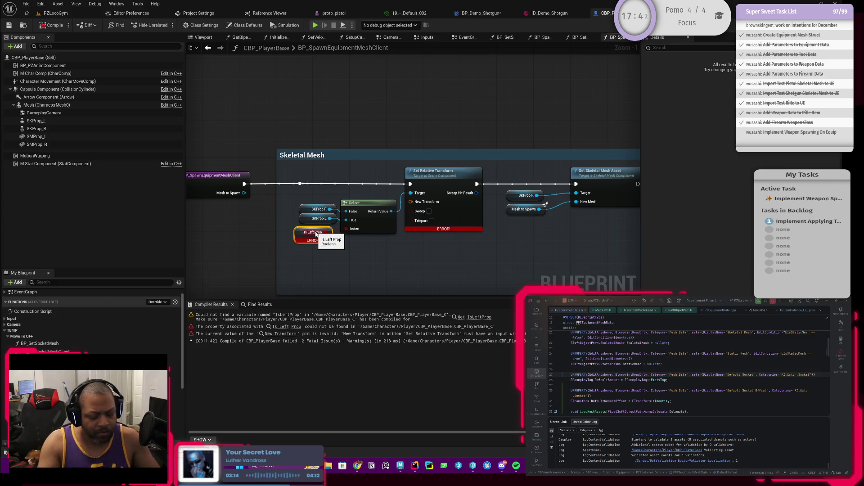
pyautogui.press('Delete')
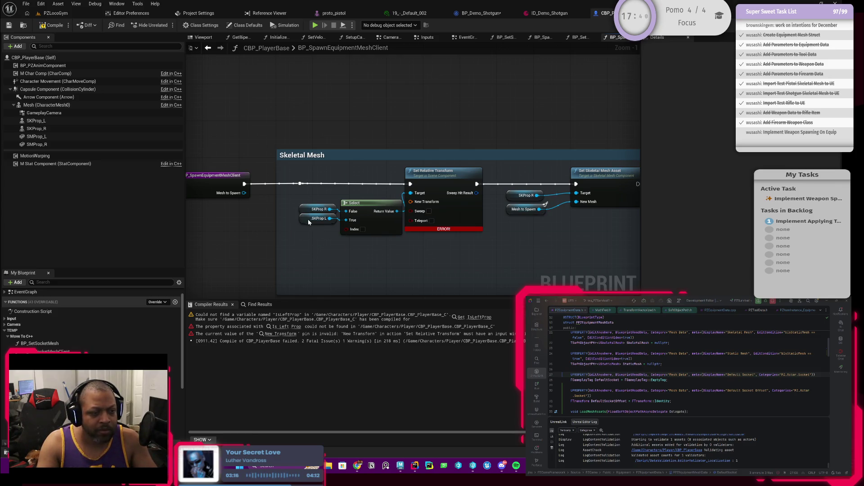
pyautogui.click(380, 230)
pyautogui.press('Delete')
pyautogui.moveTo(330, 209)
pyautogui.mouseDown()
pyautogui.moveTo(418, 195)
pyautogui.moveTo(410, 205)
pyautogui.moveTo(410, 193)
pyautogui.mouseUp()
pyautogui.moveTo(317, 209); pyautogui.dragTo(372, 195)
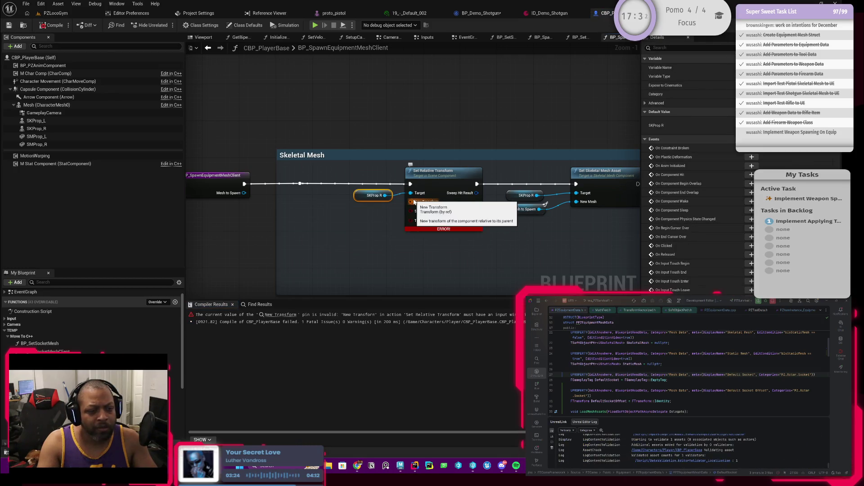
pyautogui.click(439, 186)
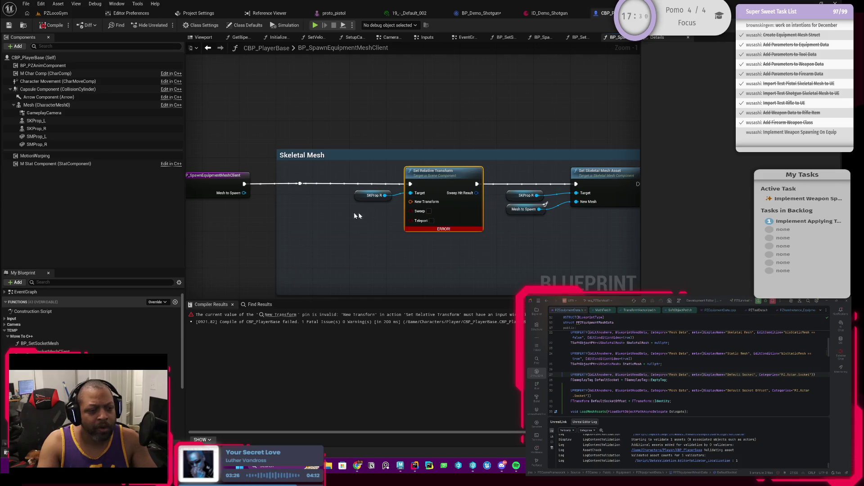
pyautogui.moveTo(300, 183)
pyautogui.mouseDown()
pyautogui.moveTo(513, 174)
pyautogui.moveTo(577, 183)
pyautogui.mouseUp()
pyautogui.click(54, 25)
pyautogui.moveTo(366, 245)
pyautogui.mouseDown()
pyautogui.moveTo(447, 181)
pyautogui.moveTo(426, 212)
pyautogui.moveTo(378, 232)
pyautogui.moveTo(400, 187)
pyautogui.mouseUp()
# Wrap SKProp R and Set Relative Transform in a 'TODO: Add Transform Offsets here' comment and move it down-right
pyautogui.write('c')
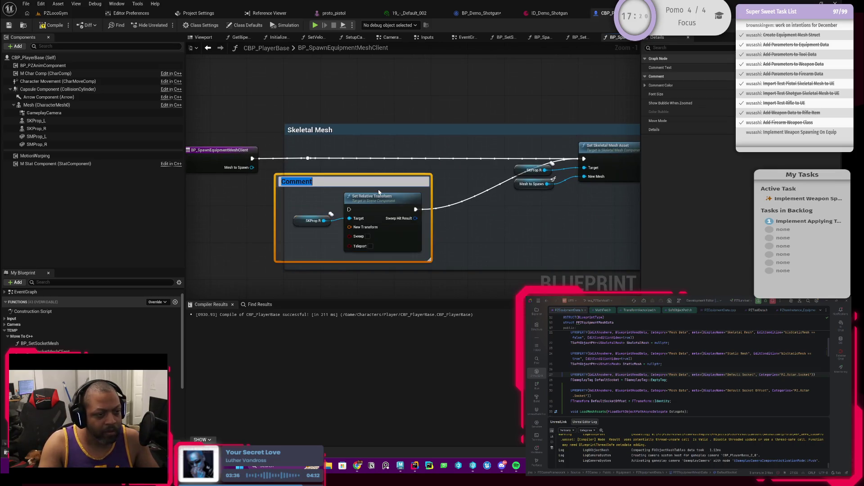
pyautogui.write('TODO: Add Transfor')
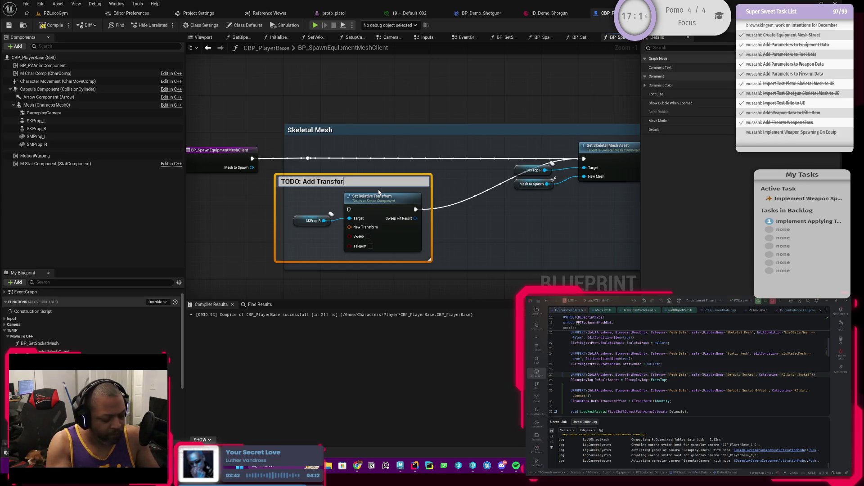
pyautogui.write('m Offsets h')
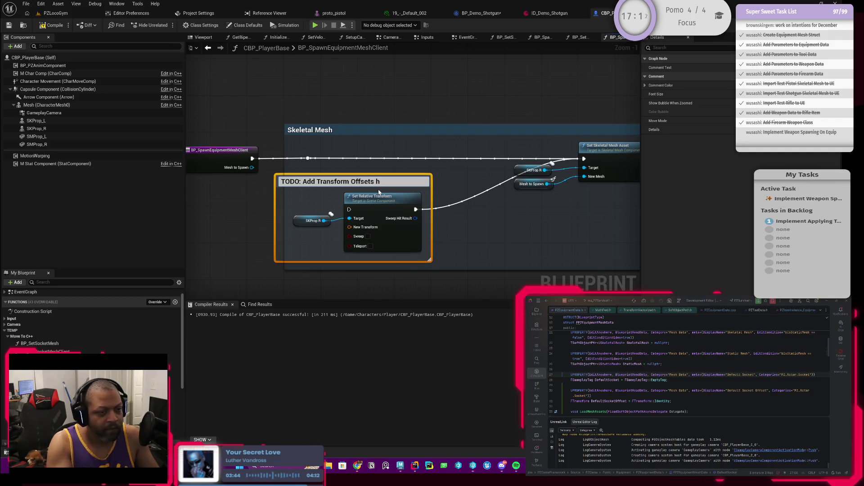
pyautogui.write('erer')
pyautogui.press('Return')
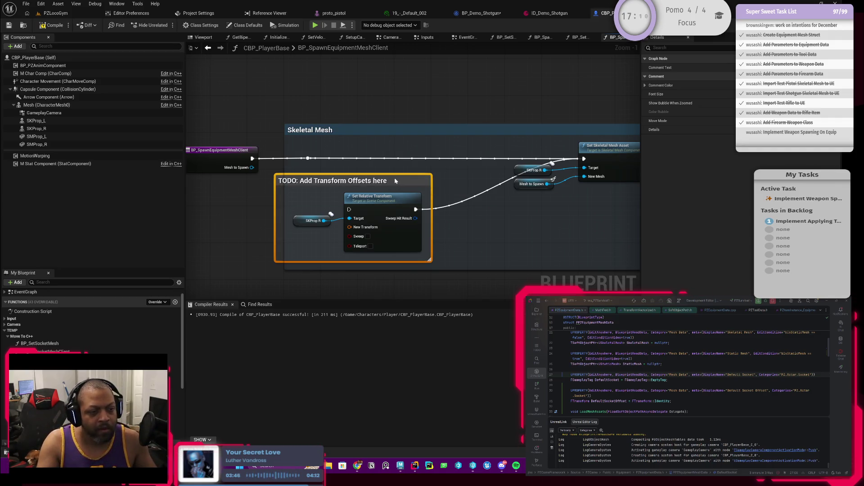
pyautogui.moveTo(388, 180); pyautogui.dragTo(433, 217)
pyautogui.click(390, 177)
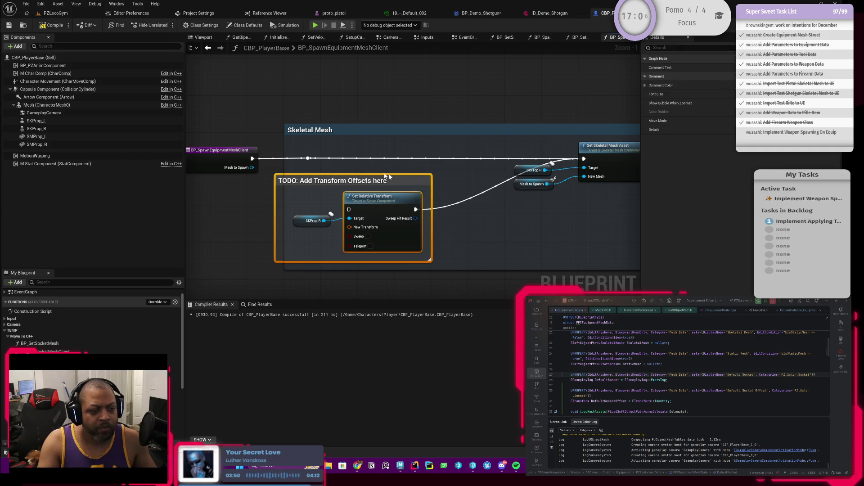
pyautogui.moveTo(279, 182)
pyautogui.mouseDown()
pyautogui.moveTo(326, 211)
pyautogui.moveTo(324, 196)
pyautogui.mouseUp()
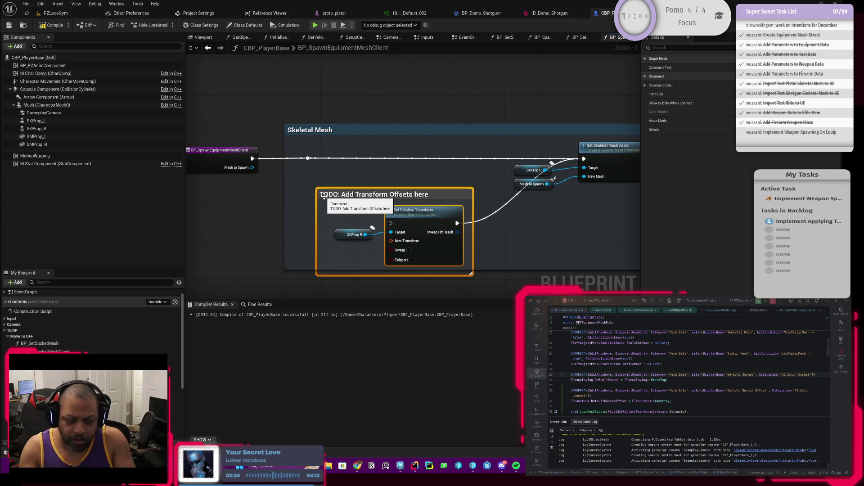
pyautogui.hscroll(5, 600, 267)
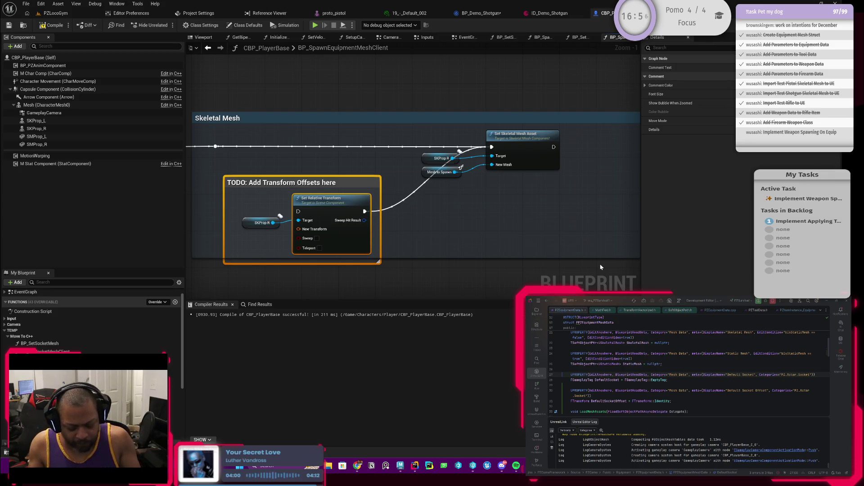
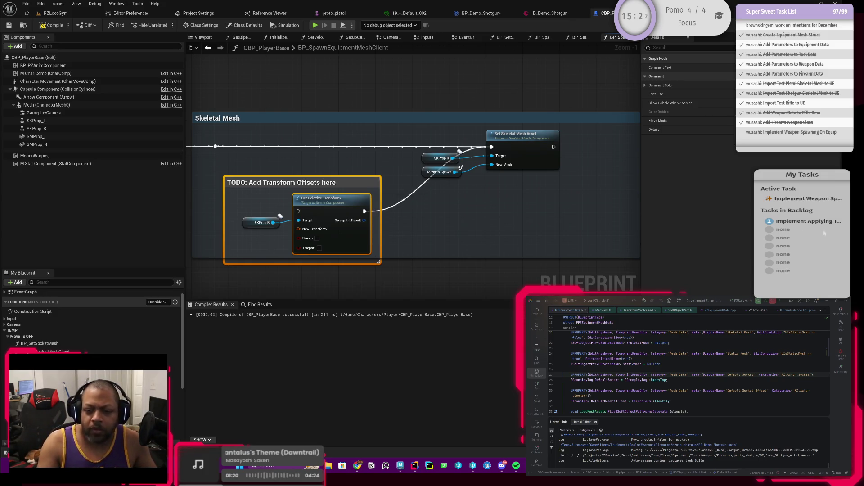
# Inspect the Set Skeletal Mesh Asset, SKProp R and TODO comment nodes in the graph
pyautogui.moveTo(319, 169); pyautogui.dragTo(317, 180)
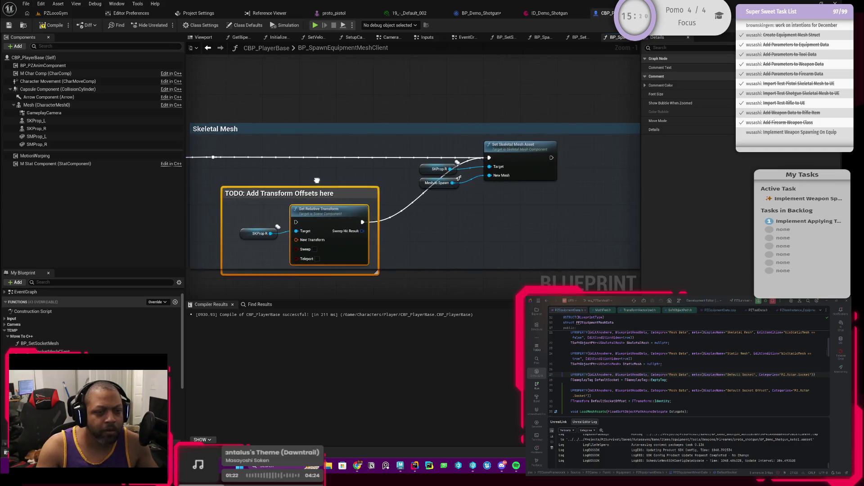
pyautogui.click(513, 158)
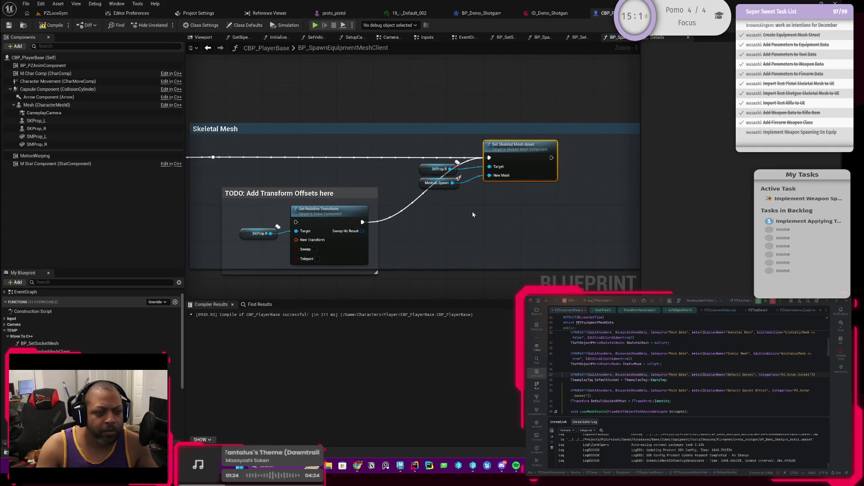
pyautogui.click(429, 169)
pyautogui.scroll(-2, 429, 169)
pyautogui.moveTo(524, 217)
pyautogui.mouseDown()
pyautogui.moveTo(371, 223)
pyautogui.moveTo(592, 215)
pyautogui.mouseUp()
pyautogui.scroll(3, 482, 228)
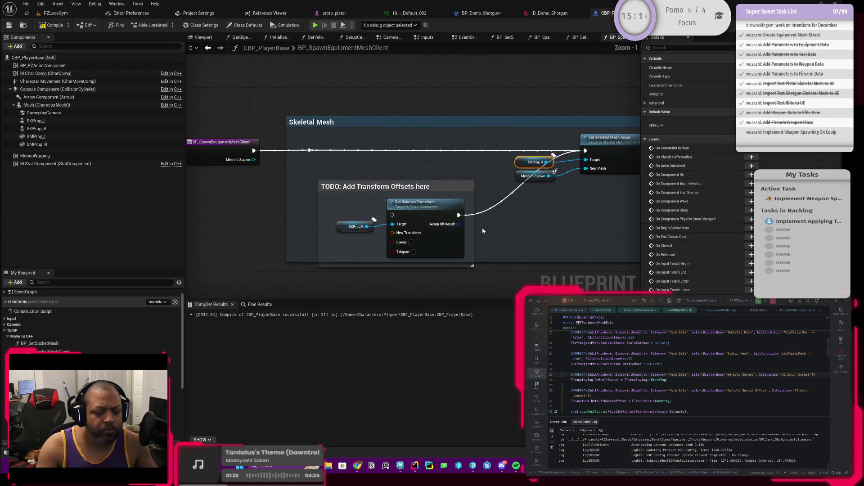
pyautogui.click(314, 196)
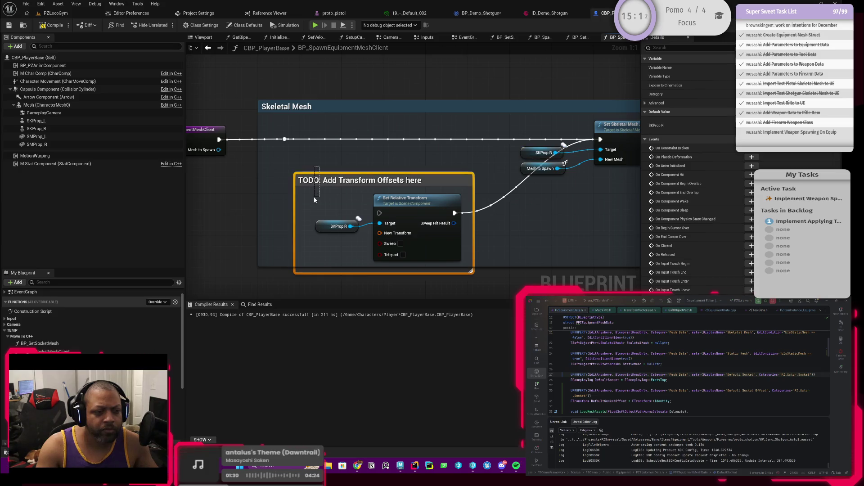
pyautogui.doubleClick(315, 181)
pyautogui.click(396, 160)
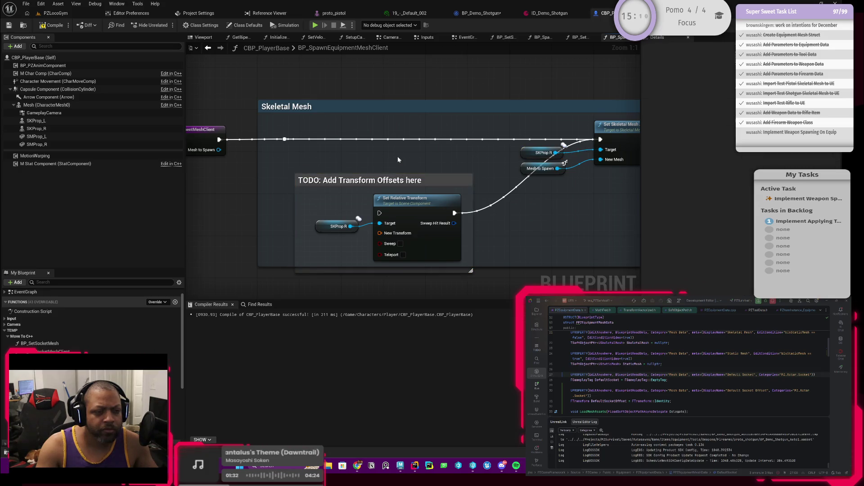
pyautogui.click(527, 153)
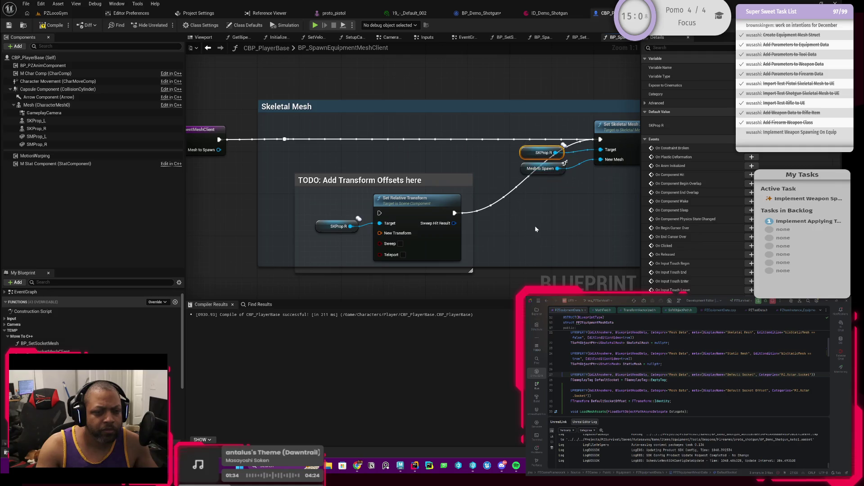
pyautogui.moveTo(536, 229)
pyautogui.mouseDown()
pyautogui.moveTo(454, 229)
pyautogui.moveTo(504, 221)
pyautogui.mouseUp()
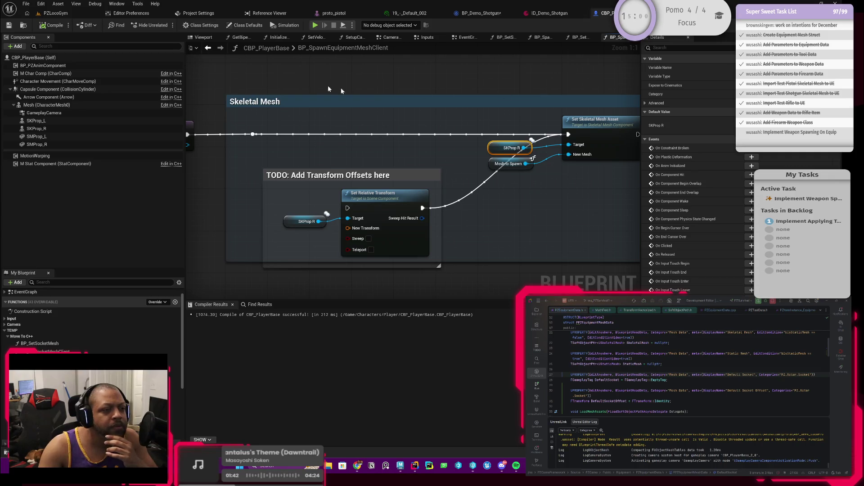
# Return to the socket mesh replication events and review the spawn equipment function graph
pyautogui.click(208, 49)
pyautogui.click(208, 49)
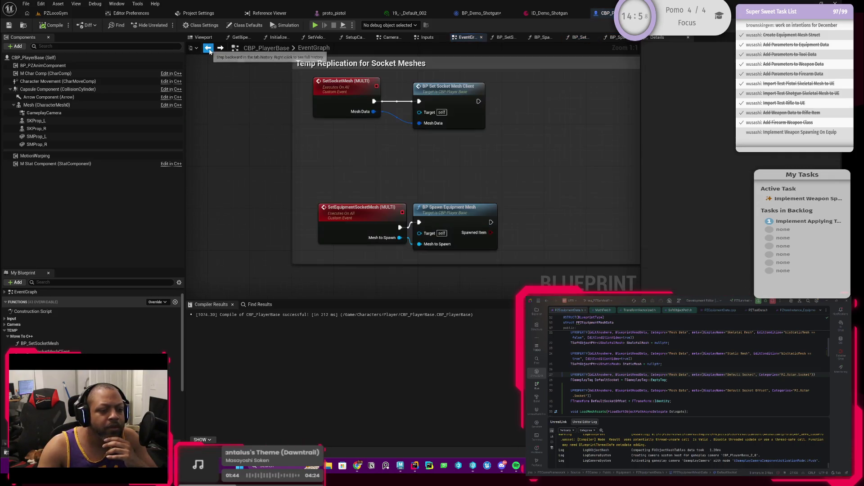
pyautogui.moveTo(400, 227); pyautogui.dragTo(445, 185)
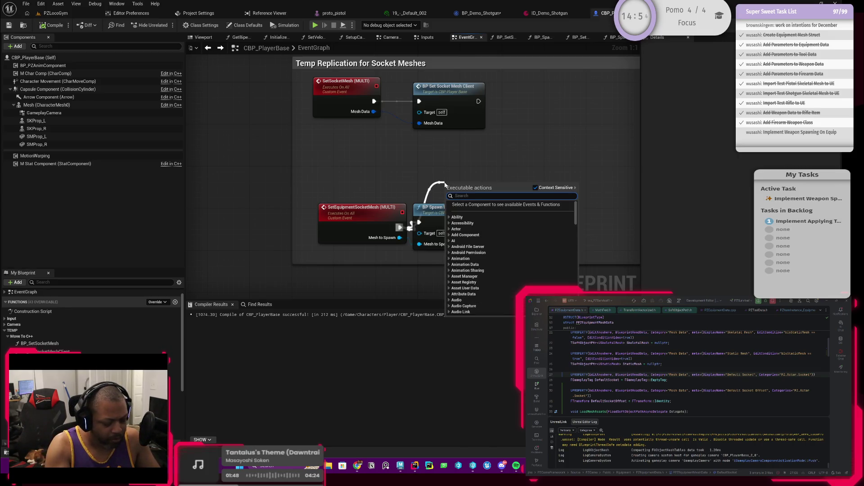
pyautogui.write('bp sc')
pyautogui.press('BackSpace')
pyautogui.write('e')
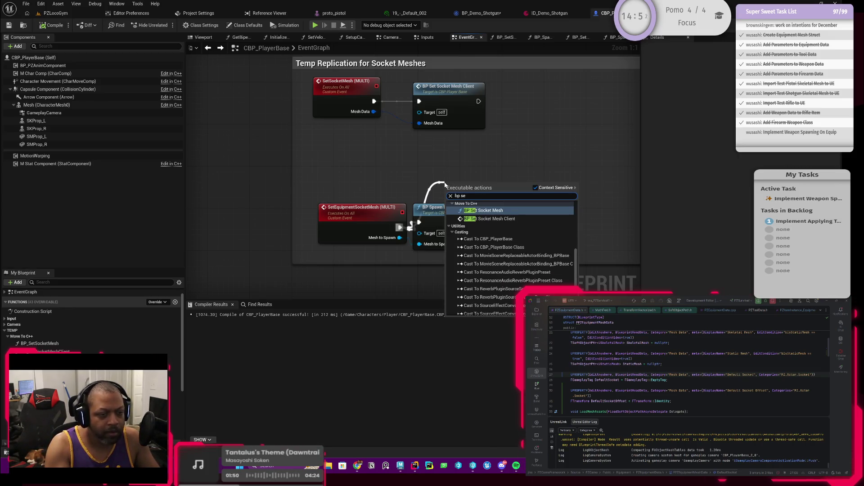
pyautogui.write('t eq')
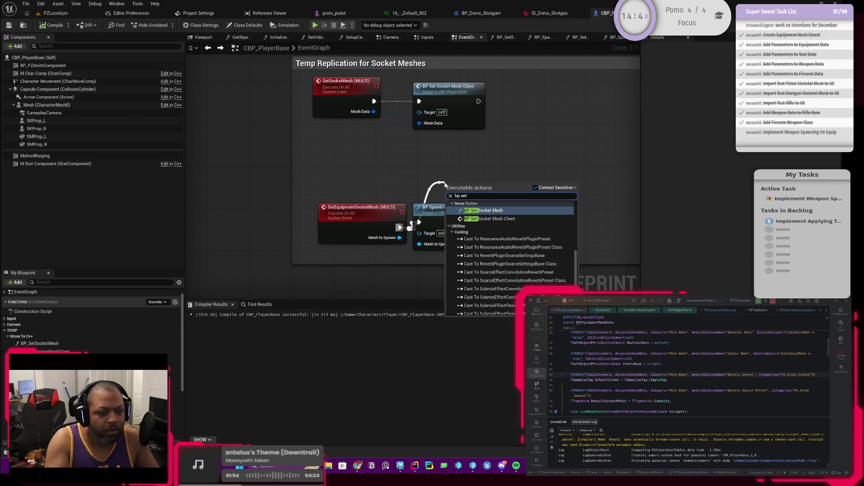
pyautogui.click(353, 177)
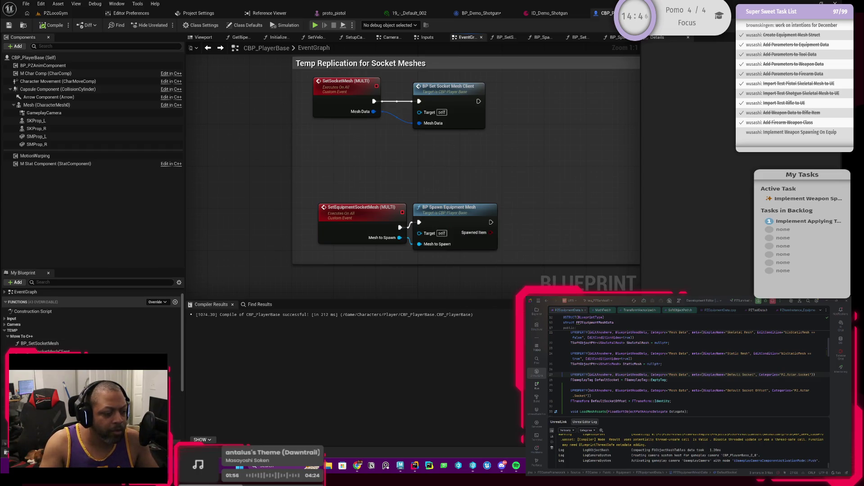
pyautogui.doubleClick(448, 208)
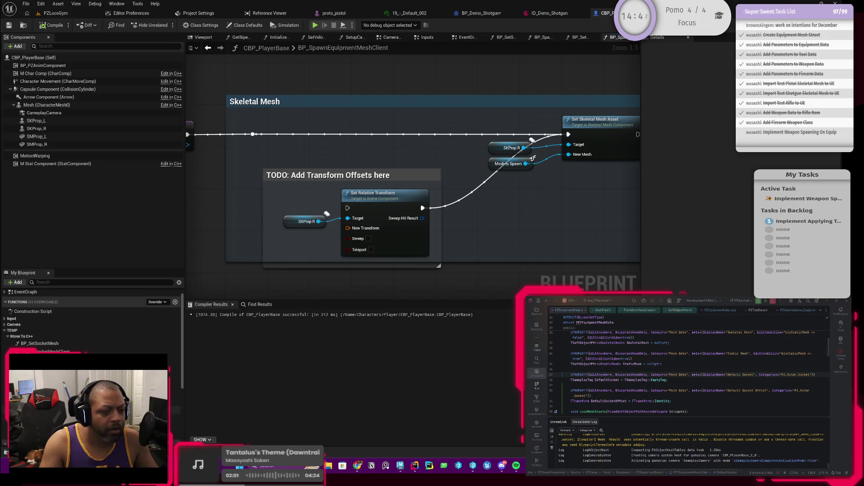
pyautogui.scroll(-1, 175, 442)
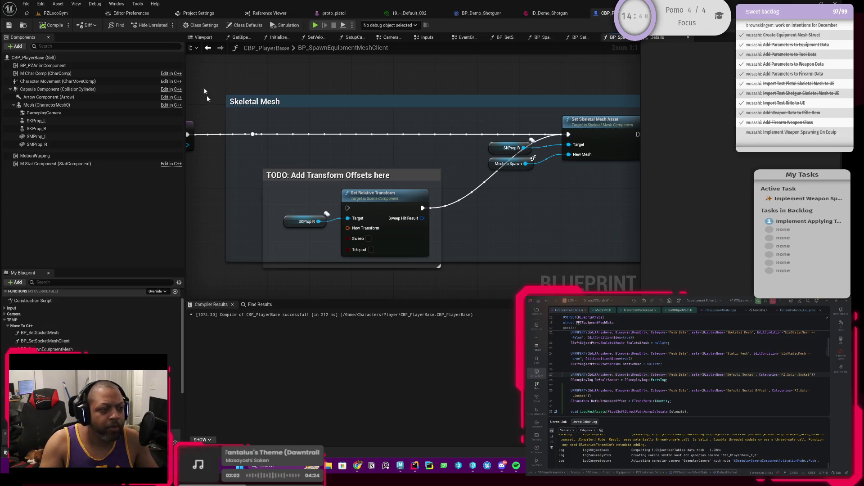
# Replace the old BP Spawn Equipment Mesh call with BP Spawn Equipment Mesh Client, fed Mesh to Spawn
pyautogui.click(208, 48)
pyautogui.moveTo(400, 228); pyautogui.dragTo(431, 186)
pyautogui.write('bpspawn')
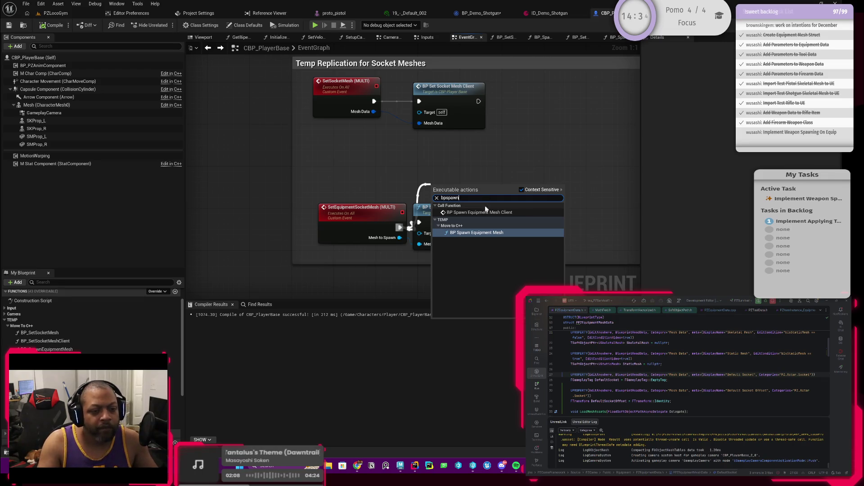
pyautogui.click(486, 212)
pyautogui.click(491, 247)
pyautogui.press('Delete')
pyautogui.moveTo(472, 188); pyautogui.dragTo(466, 215)
pyautogui.moveTo(400, 239); pyautogui.dragTo(430, 249)
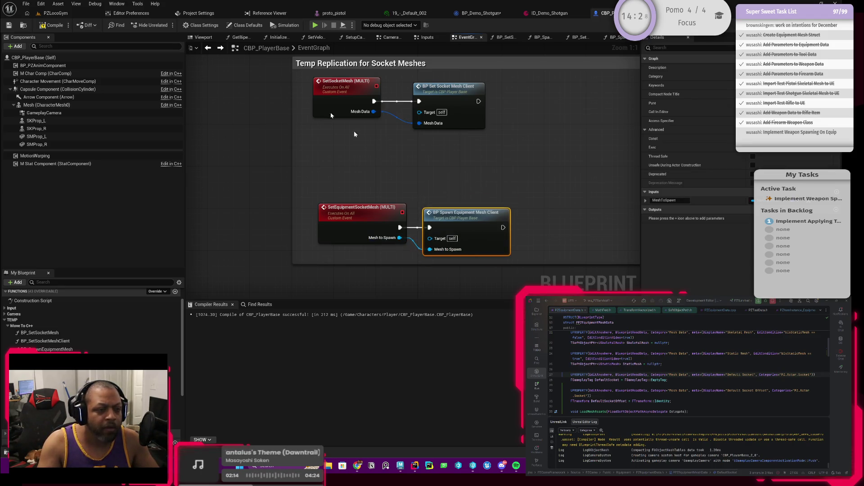
# Compile, rename the event to SpawnEquipmentSocketMesh, and return to the BP_SpawnEquipmentMesh graph
pyautogui.click(52, 26)
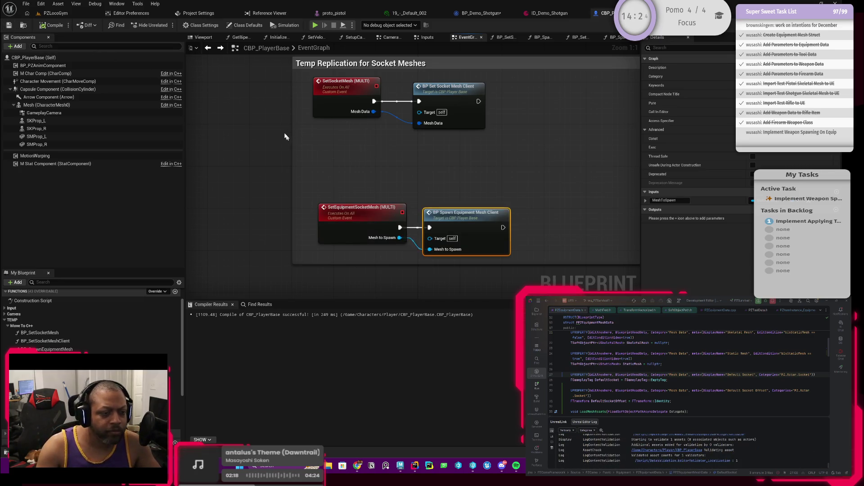
pyautogui.click(355, 208)
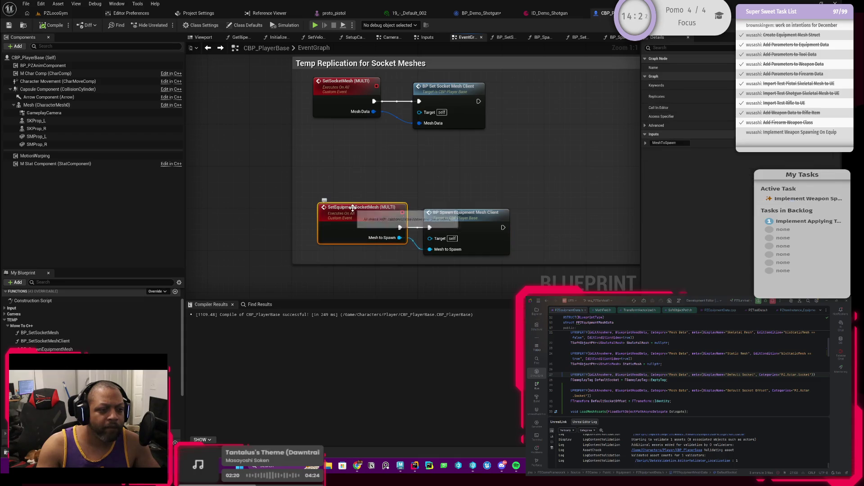
pyautogui.click(355, 208)
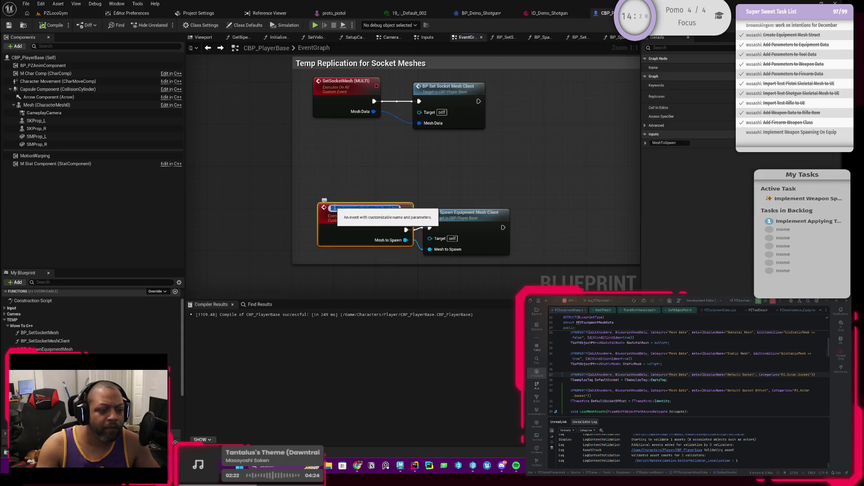
pyautogui.click(336, 208)
pyautogui.press('BackSpace')
pyautogui.press('BackSpace')
pyautogui.write('EquipmentSocketMesh')
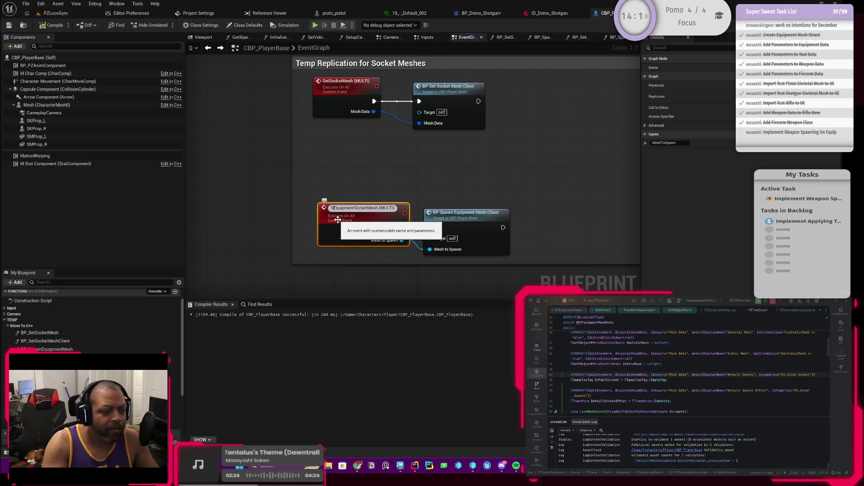
pyautogui.write('pawn')
pyautogui.press('Return')
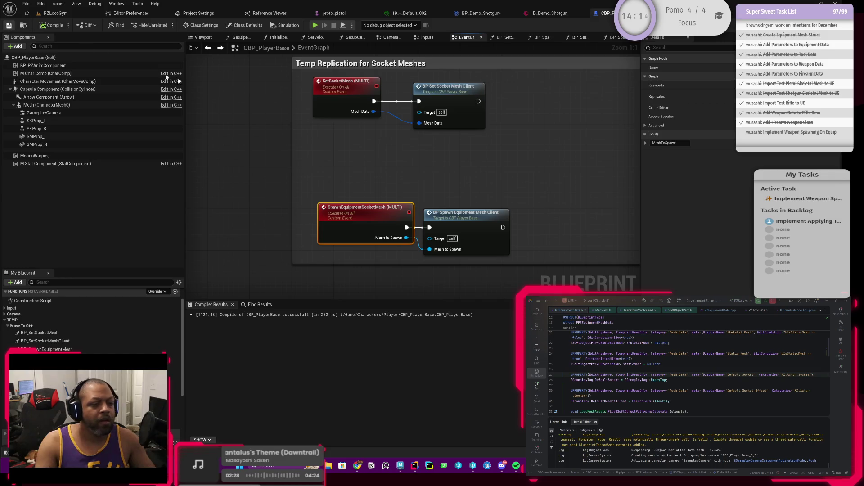
pyautogui.click(208, 48)
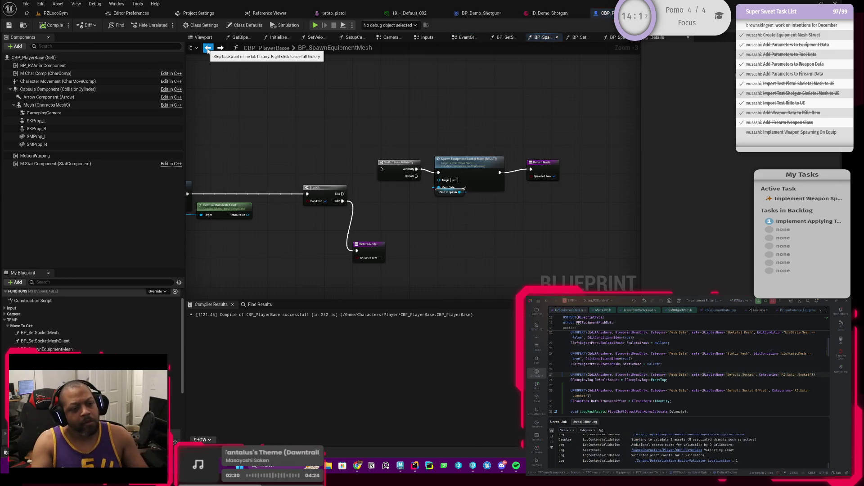
# Bring the Set Skeletal Mesh Asset, Branch and Return nodes into view and lower Get Skeletal Mesh Asset
pyautogui.moveTo(414, 222)
pyautogui.mouseDown()
pyautogui.moveTo(461, 211)
pyautogui.moveTo(453, 208)
pyautogui.mouseUp()
pyautogui.scroll(3, 495, 194)
pyautogui.scroll(-5, 434, 200)
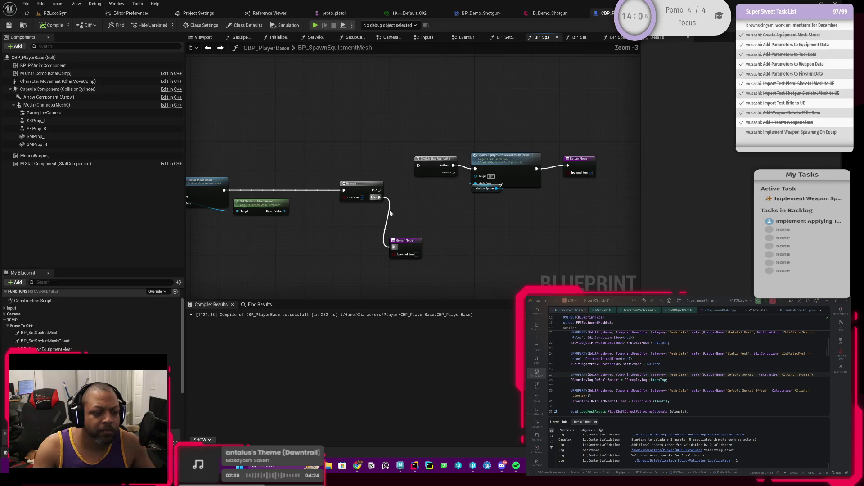
pyautogui.scroll(5, 426, 209)
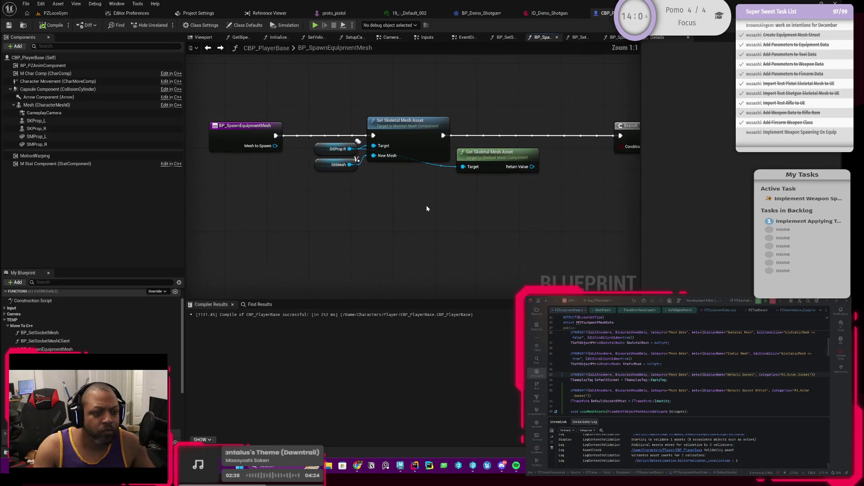
pyautogui.moveTo(401, 205)
pyautogui.mouseDown()
pyautogui.moveTo(386, 221)
pyautogui.moveTo(405, 223)
pyautogui.moveTo(379, 225)
pyautogui.mouseUp()
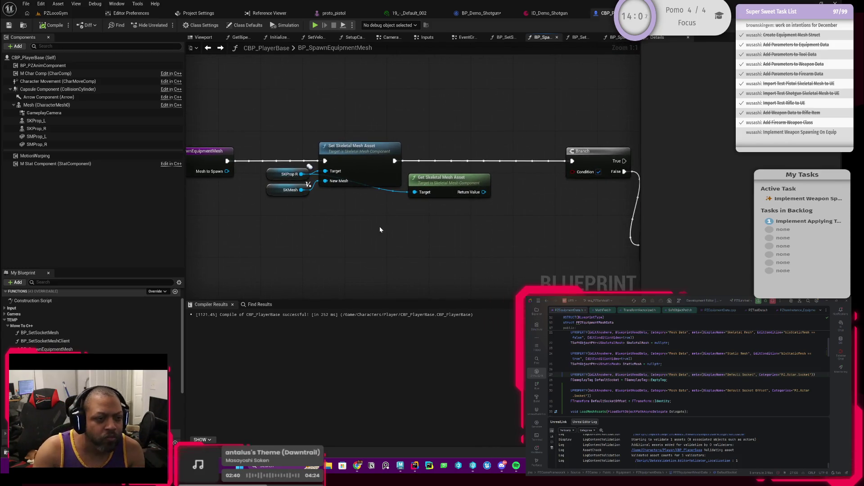
pyautogui.rightClick(417, 216)
pyautogui.moveTo(522, 198)
pyautogui.mouseDown()
pyautogui.moveTo(355, 193)
pyautogui.moveTo(404, 204)
pyautogui.mouseUp()
pyautogui.moveTo(343, 204)
pyautogui.mouseDown()
pyautogui.moveTo(440, 183)
pyautogui.moveTo(400, 213)
pyautogui.mouseUp()
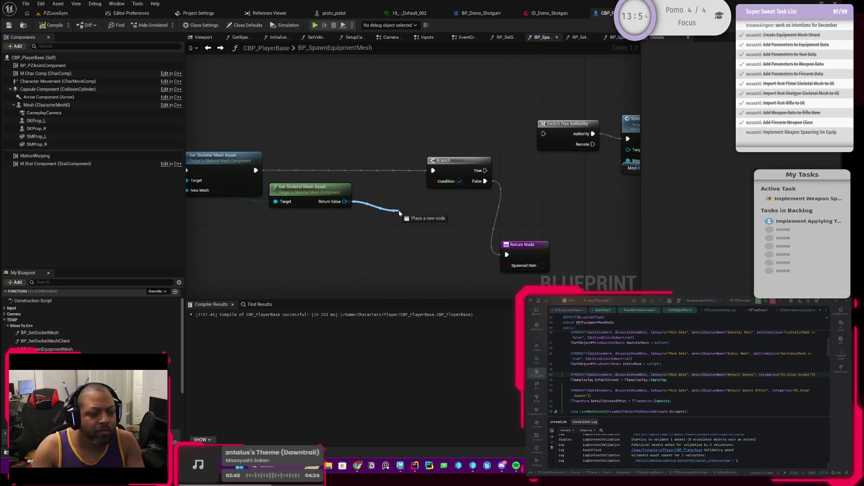
pyautogui.moveTo(400, 212); pyautogui.dragTo(534, 197)
pyautogui.moveTo(445, 174)
pyautogui.mouseDown()
pyautogui.moveTo(408, 211)
pyautogui.moveTo(421, 205)
pyautogui.mouseUp()
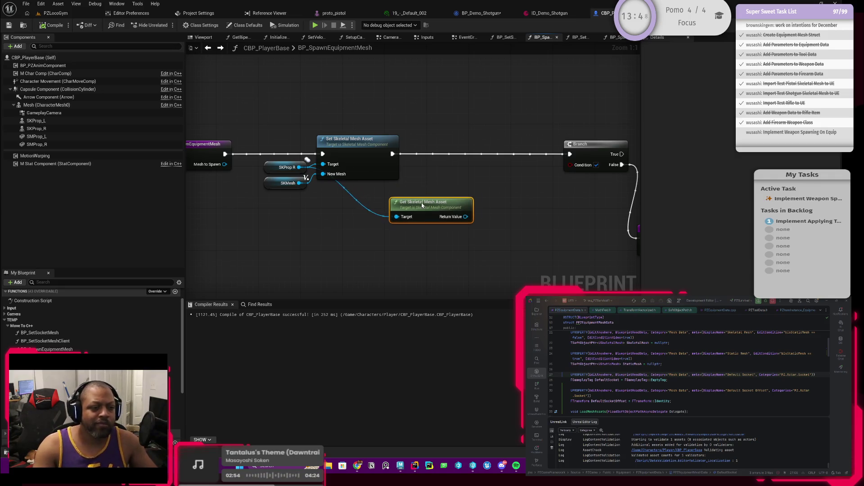
# Add an Is Valid check on the mesh, wire it to Switch Has Authority, and delete the Branch
pyautogui.moveTo(468, 218); pyautogui.dragTo(510, 200)
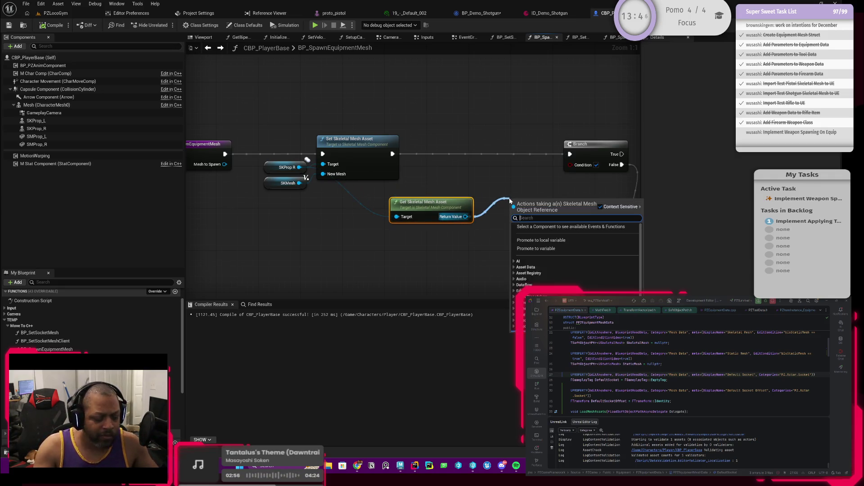
pyautogui.write('isvalid')
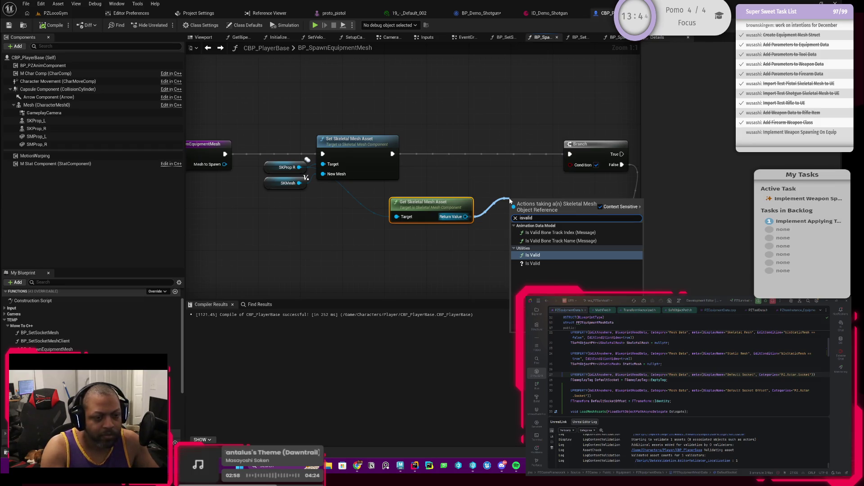
pyautogui.press('Return')
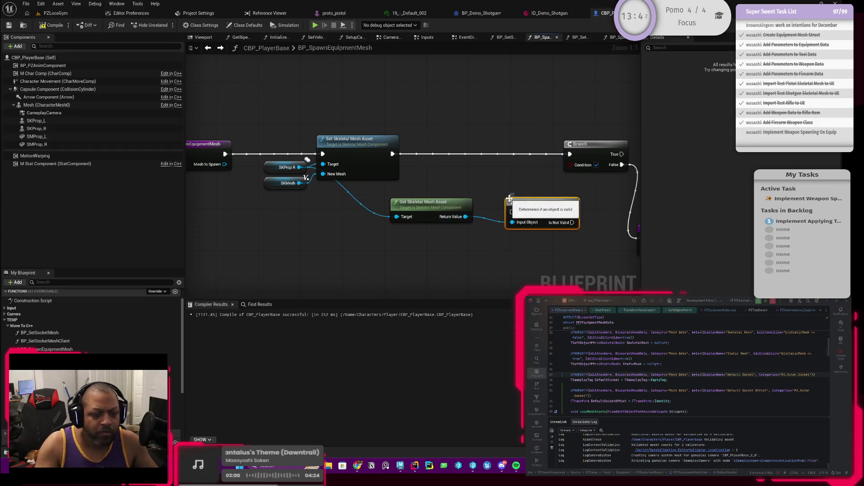
pyautogui.moveTo(423, 163)
pyautogui.mouseDown()
pyautogui.moveTo(298, 166)
pyautogui.moveTo(387, 215)
pyautogui.moveTo(386, 152)
pyautogui.mouseUp()
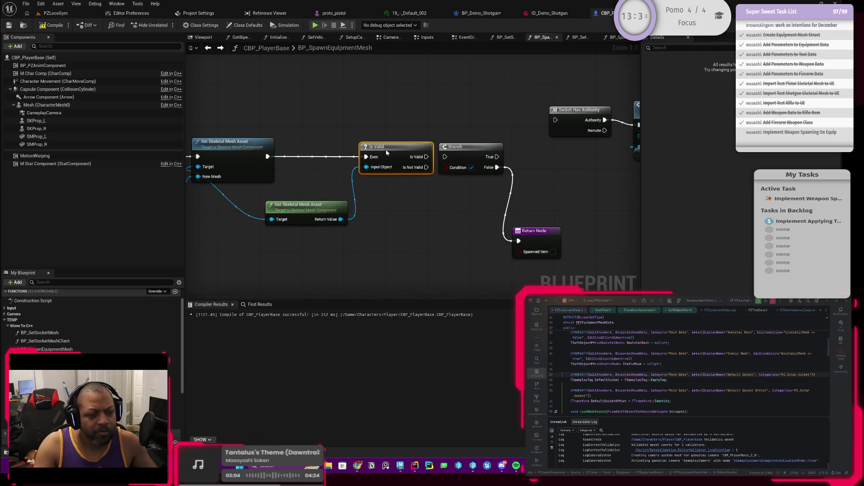
pyautogui.moveTo(453, 207); pyautogui.dragTo(367, 205)
pyautogui.moveTo(341, 166); pyautogui.dragTo(432, 239)
pyautogui.moveTo(340, 156); pyautogui.dragTo(469, 120)
pyautogui.click(380, 171)
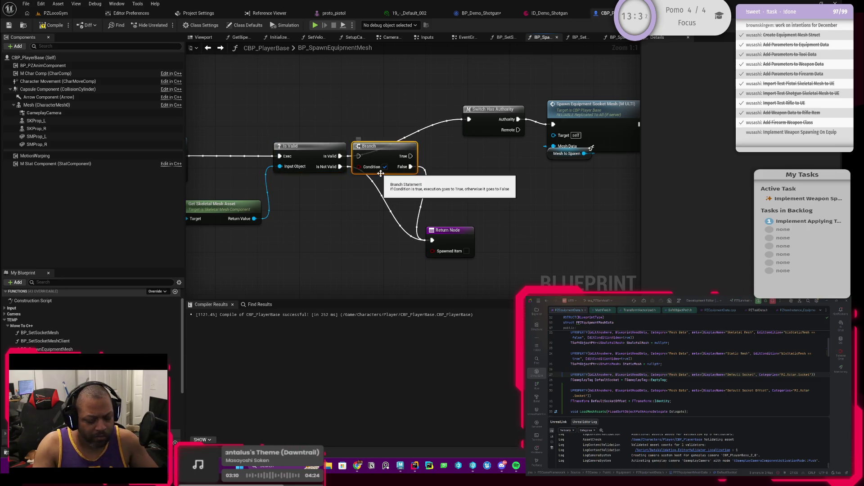
pyautogui.press('Delete')
# Line up the authority switch, spawn and Return nodes and straighten the Return Node wire
pyautogui.scroll(-3, 428, 155)
pyautogui.moveTo(425, 94); pyautogui.dragTo(611, 164)
pyautogui.moveTo(544, 135); pyautogui.dragTo(494, 155)
pyautogui.click(538, 134)
pyautogui.moveTo(577, 154); pyautogui.dragTo(563, 157)
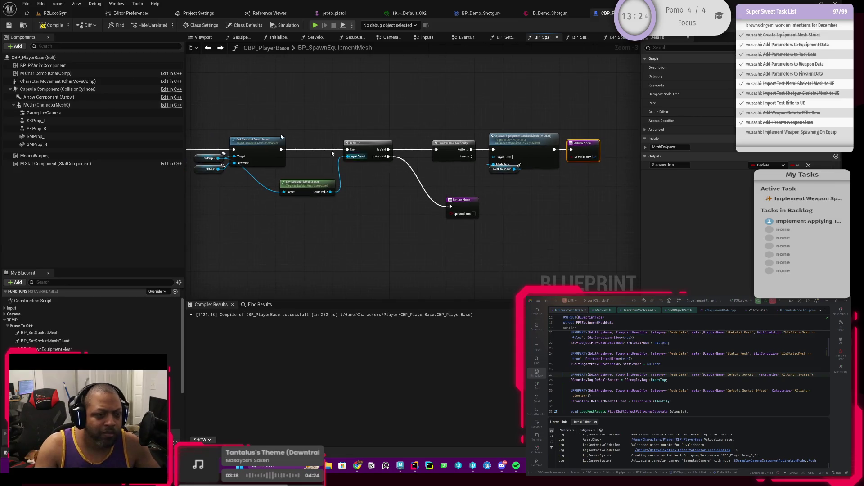
# Save the blueprint, move Mesh to Spawn aside, and check the SpawnEquipmentSocketMesh event definition
pyautogui.hotkey('ctrl', 's')
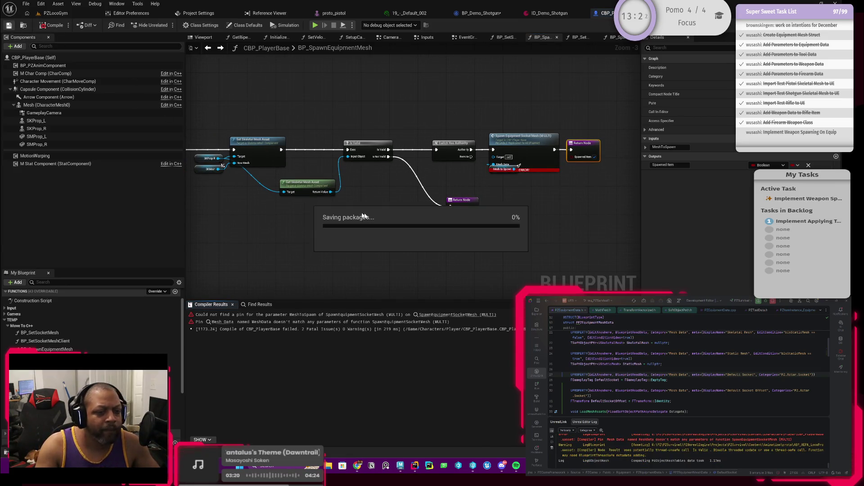
pyautogui.scroll(3, 493, 178)
pyautogui.moveTo(486, 166)
pyautogui.mouseDown()
pyautogui.moveTo(486, 192)
pyautogui.moveTo(429, 211)
pyautogui.mouseUp()
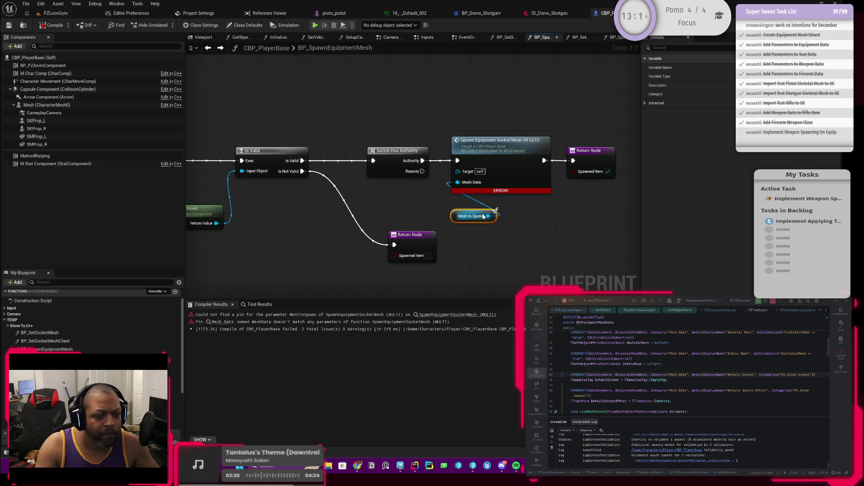
pyautogui.doubleClick(505, 183)
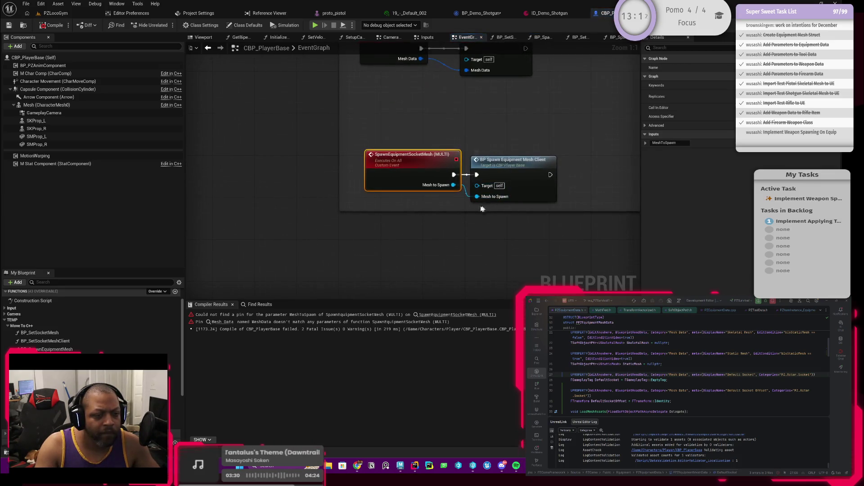
pyautogui.click(208, 48)
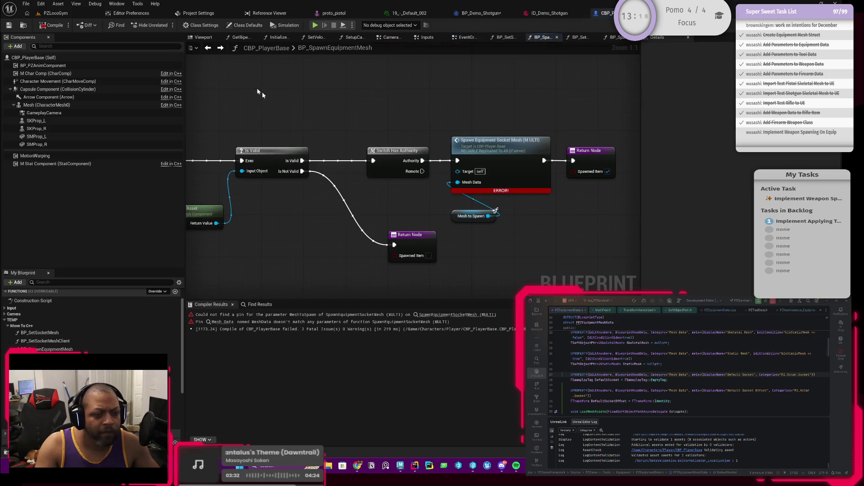
# Replace the erroring spawn node with Spawn Equipment Socket Mesh (MULTI), wired to Mesh to Spawn and Return Node, and compile
pyautogui.click(504, 167)
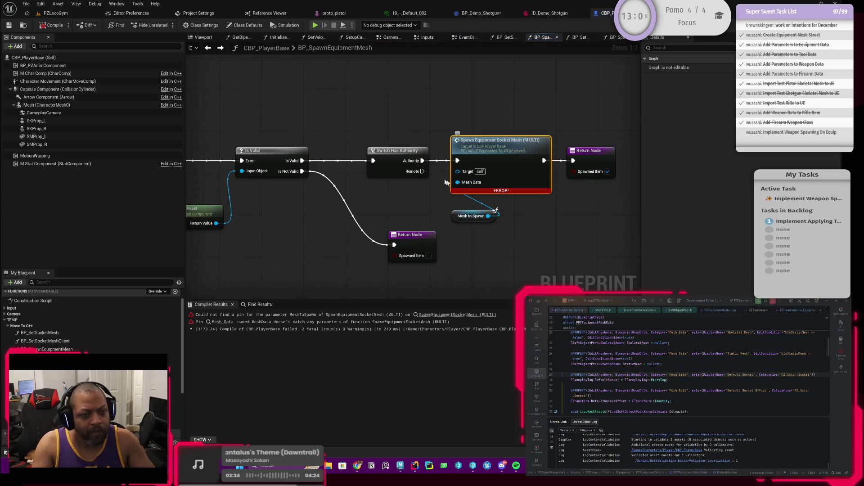
pyautogui.press('Delete')
pyautogui.moveTo(422, 160); pyautogui.dragTo(461, 166)
pyautogui.write('spawn e')
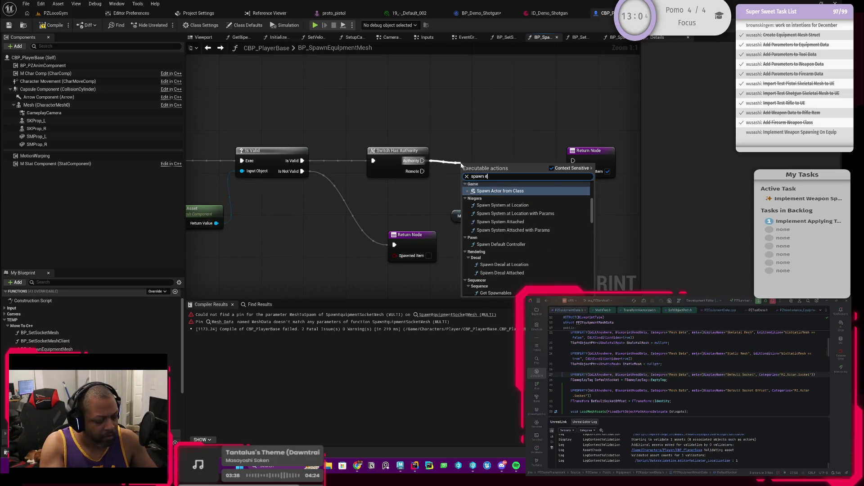
pyautogui.write('quip')
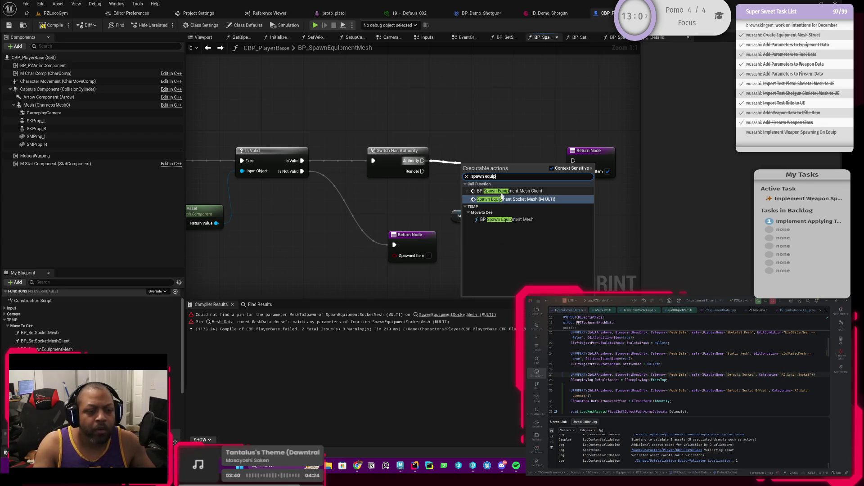
pyautogui.click(504, 199)
pyautogui.moveTo(497, 177)
pyautogui.mouseDown()
pyautogui.moveTo(485, 166)
pyautogui.moveTo(488, 152)
pyautogui.mouseUp()
pyautogui.moveTo(493, 217)
pyautogui.mouseDown()
pyautogui.moveTo(531, 225)
pyautogui.moveTo(460, 189)
pyautogui.moveTo(472, 195)
pyautogui.mouseUp()
pyautogui.moveTo(544, 160); pyautogui.dragTo(573, 160)
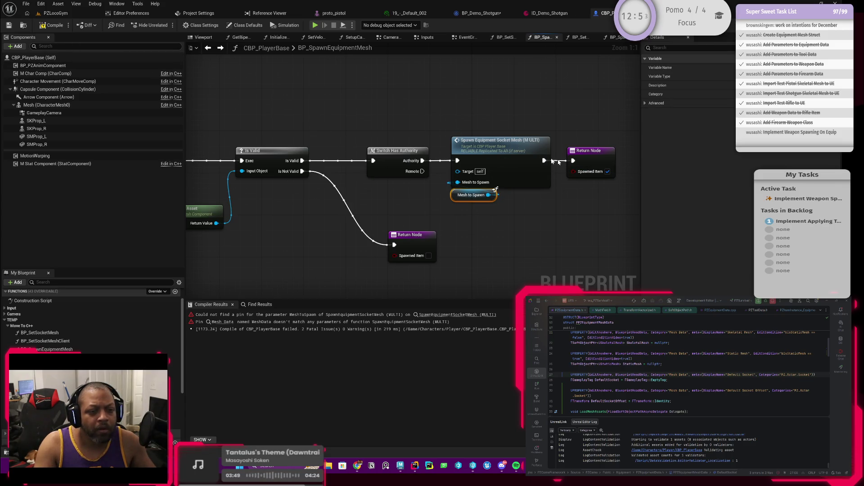
pyautogui.click(52, 26)
pyautogui.moveTo(262, 193)
pyautogui.mouseDown()
pyautogui.moveTo(326, 205)
pyautogui.moveTo(449, 199)
pyautogui.moveTo(332, 195)
pyautogui.moveTo(368, 187)
pyautogui.mouseUp()
pyautogui.scroll(-1, 452, 210)
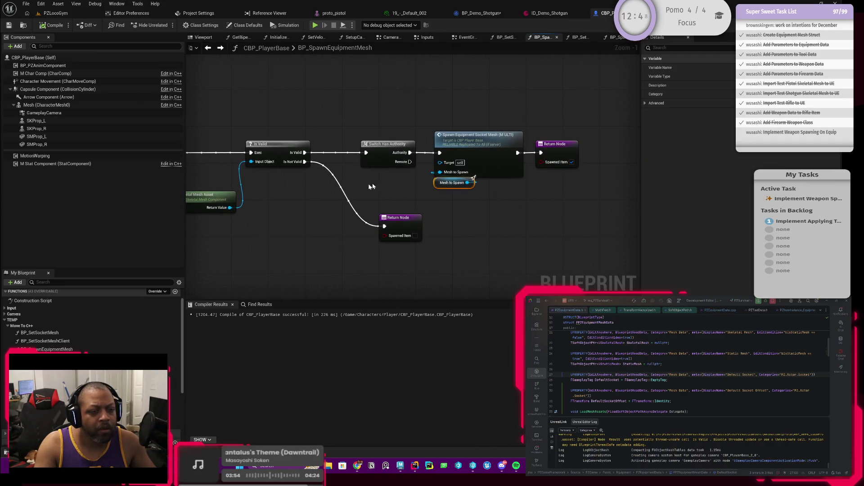
# Route the Remote pin to Return Node through two reroute points placed beneath the spawn node
pyautogui.moveTo(409, 162)
pyautogui.mouseDown()
pyautogui.moveTo(443, 208)
pyautogui.moveTo(547, 191)
pyautogui.moveTo(581, 167)
pyautogui.moveTo(542, 154)
pyautogui.mouseUp()
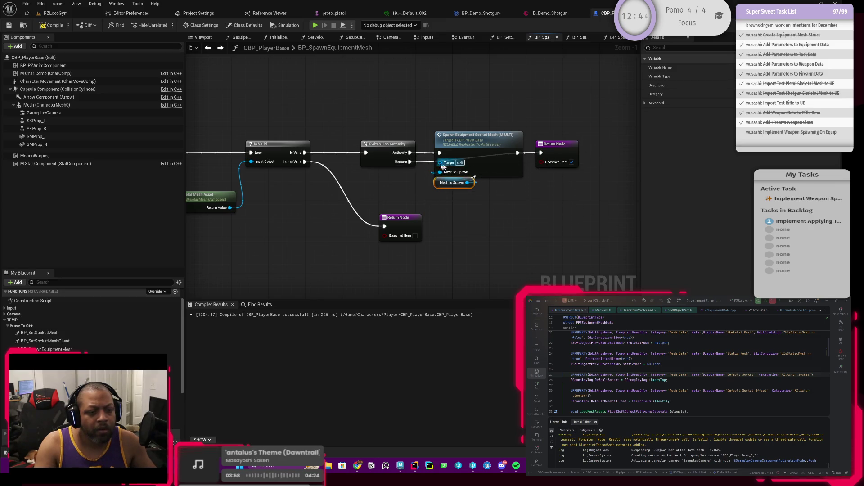
pyautogui.doubleClick(424, 163)
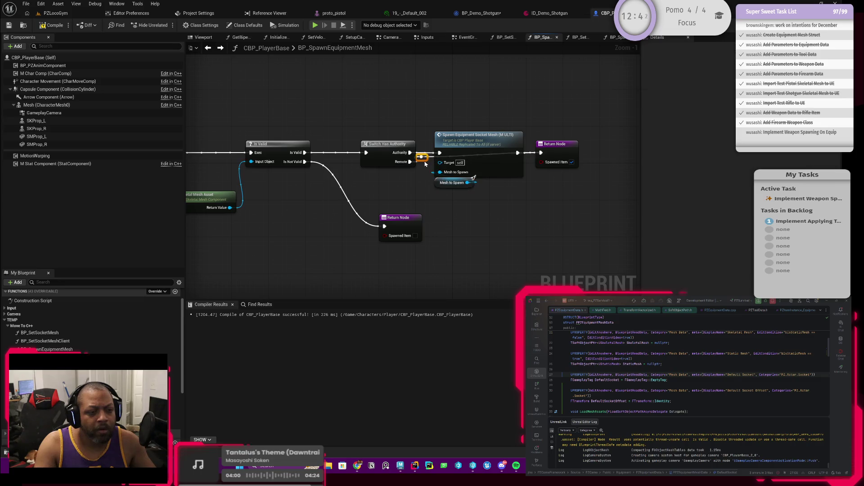
pyautogui.moveTo(426, 160); pyautogui.dragTo(443, 208)
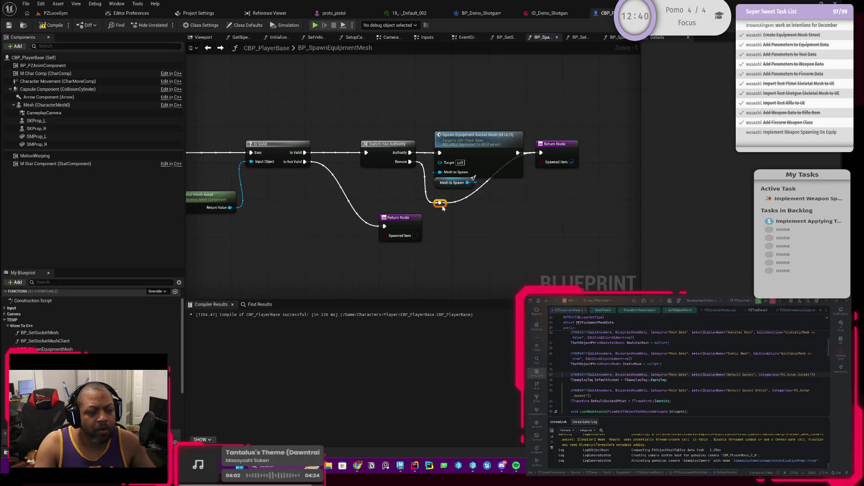
pyautogui.doubleClick(466, 200)
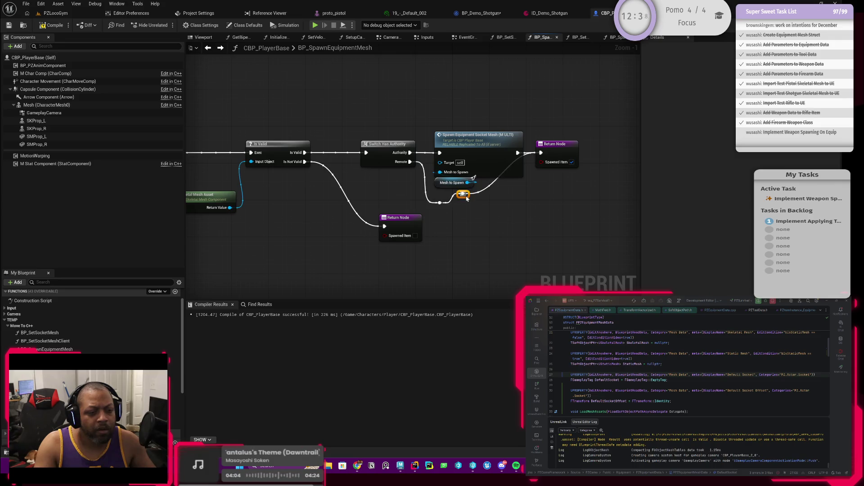
pyautogui.rightClick(463, 194)
pyautogui.press('Escape')
pyautogui.moveTo(465, 197); pyautogui.dragTo(501, 210)
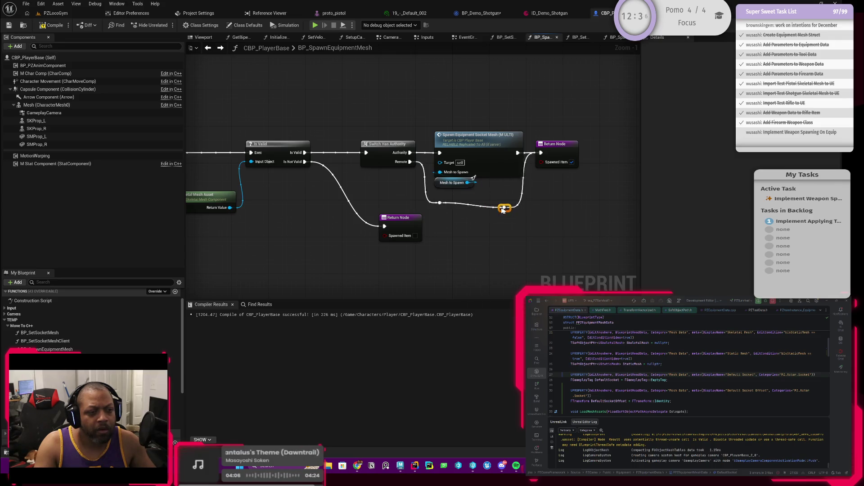
pyautogui.scroll(-3, 471, 218)
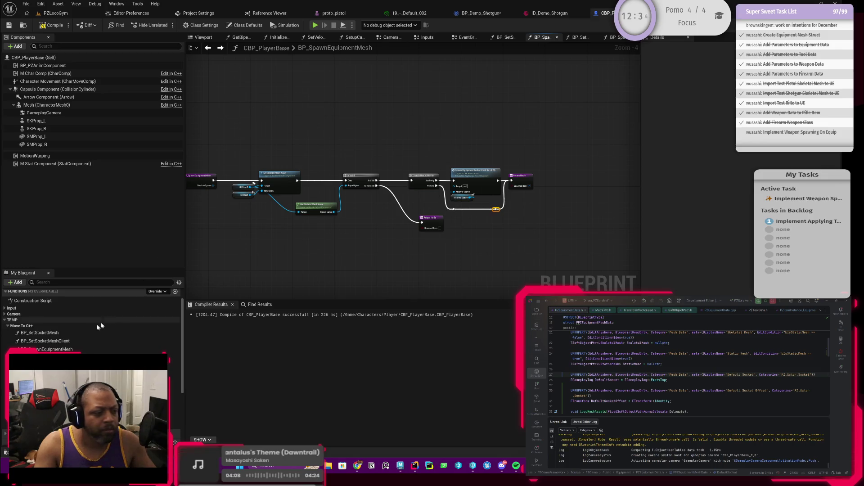
# Browse the BP_SetSocketMeshClient and BP_SetSocketMesh function graphs, then go back to BP_SpawnEquipmentMesh
pyautogui.doubleClick(45, 341)
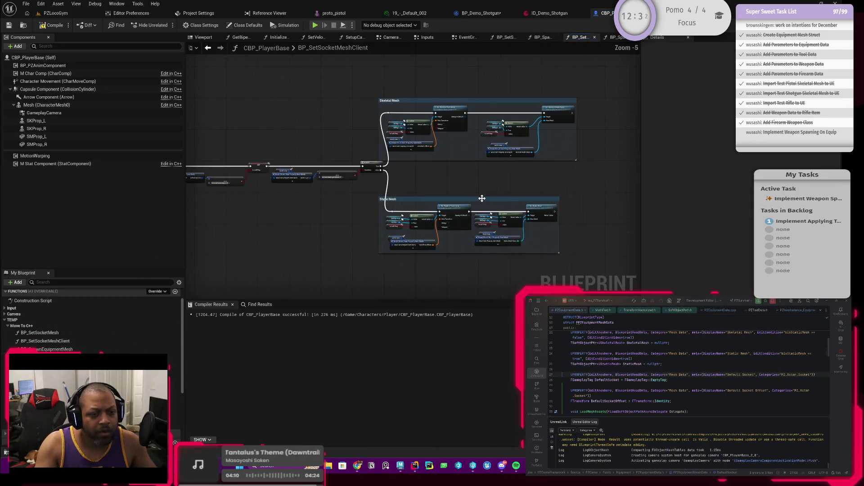
pyautogui.click(50, 334)
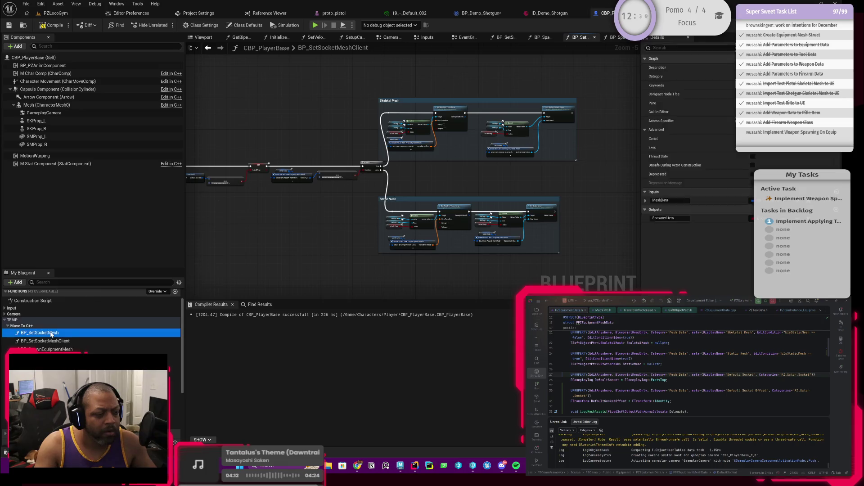
pyautogui.doubleClick(51, 334)
pyautogui.scroll(3, 485, 235)
pyautogui.moveTo(484, 235)
pyautogui.mouseDown()
pyautogui.moveTo(353, 258)
pyautogui.moveTo(407, 243)
pyautogui.mouseUp()
pyautogui.click(208, 48)
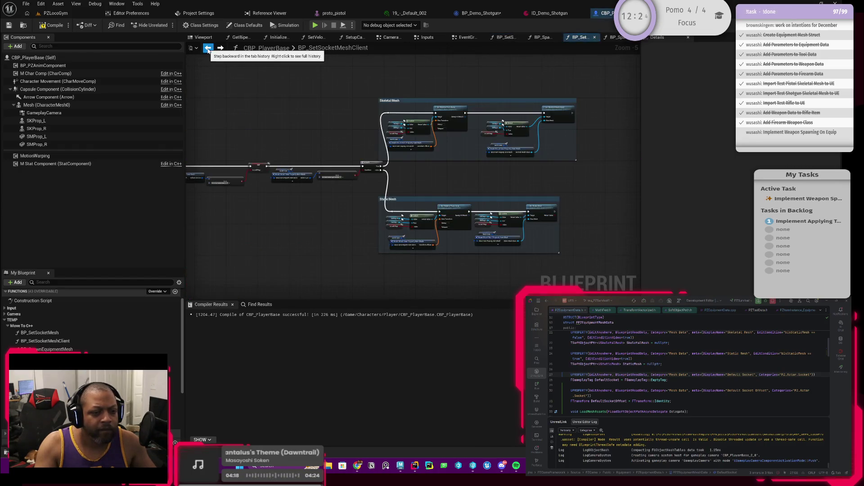
pyautogui.click(208, 49)
# Move the Return Node up and left, then compile and save the blueprint
pyautogui.scroll(1, 374, 229)
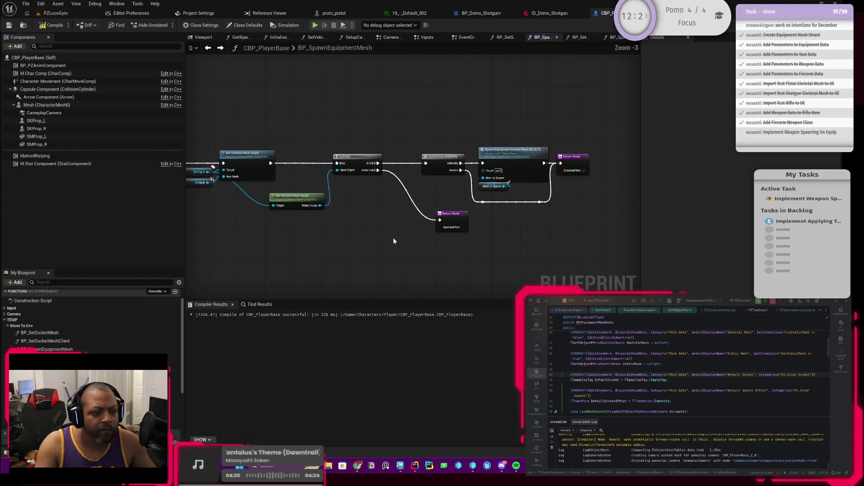
pyautogui.click(51, 25)
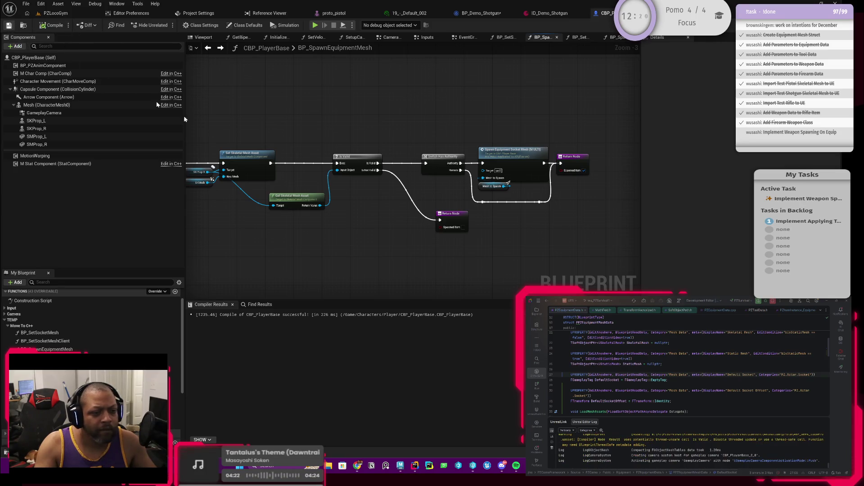
pyautogui.moveTo(339, 258)
pyautogui.mouseDown()
pyautogui.moveTo(425, 252)
pyautogui.moveTo(409, 251)
pyautogui.moveTo(445, 237)
pyautogui.mouseUp()
pyautogui.click(550, 214)
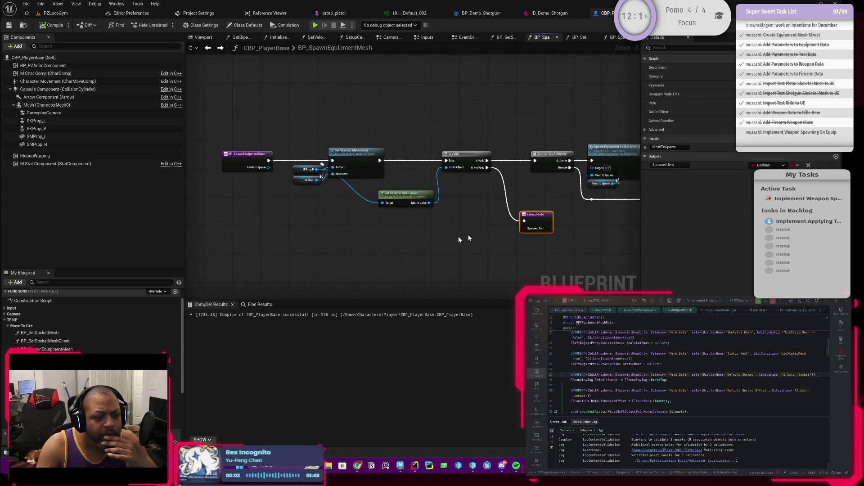
pyautogui.moveTo(540, 218); pyautogui.dragTo(523, 198)
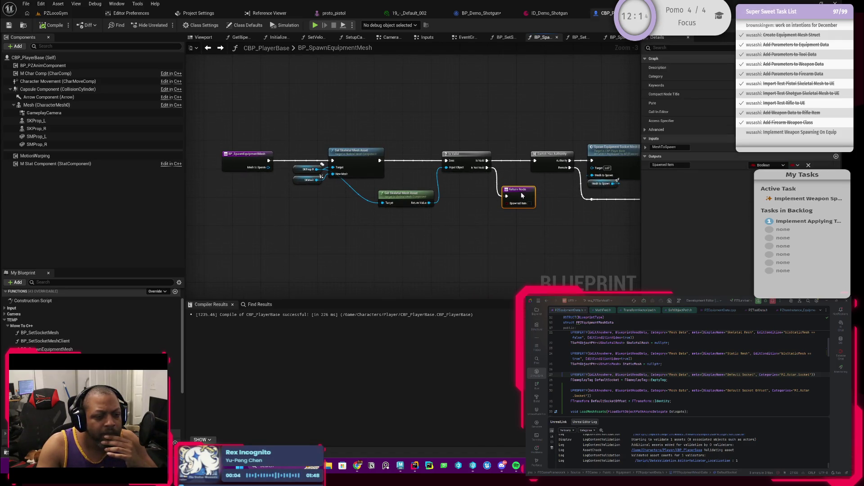
pyautogui.click(50, 25)
pyautogui.click(9, 25)
# Follow the spawn node to the SpawnEquipmentSocketMesh (MULTI) event and into BP_SpawnEquipmentMeshClient
pyautogui.moveTo(360, 184); pyautogui.dragTo(216, 203)
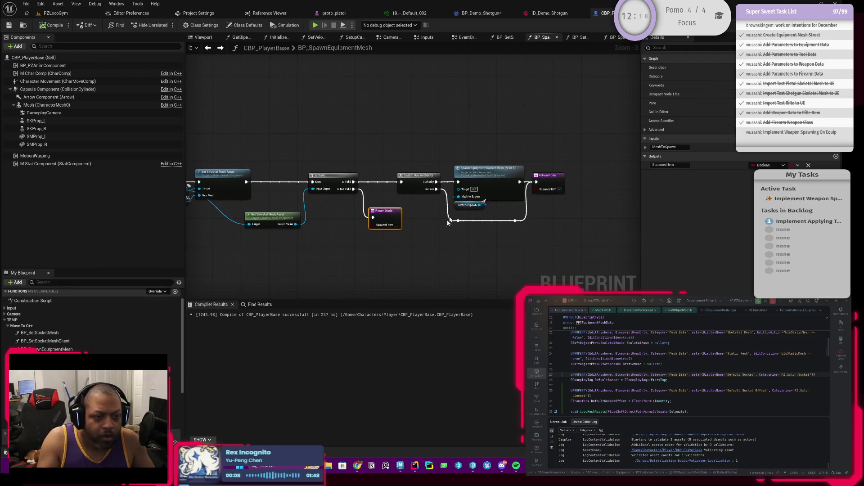
pyautogui.scroll(1, 445, 224)
pyautogui.scroll(1, 454, 251)
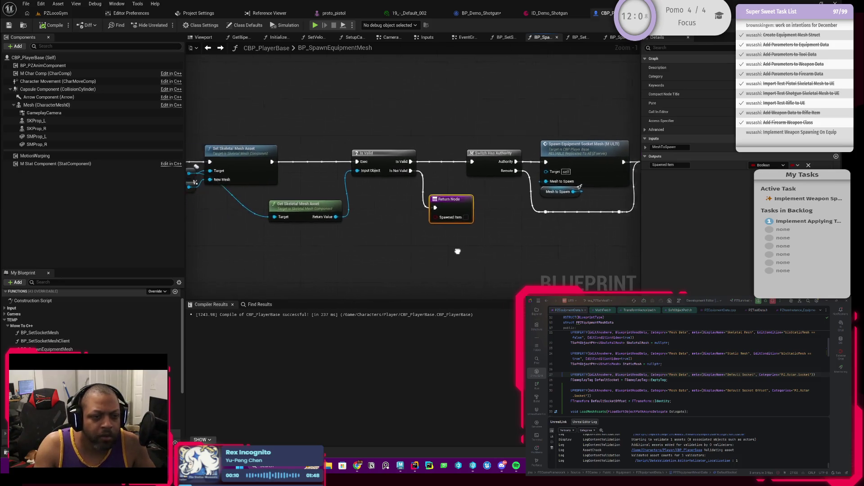
pyautogui.doubleClick(558, 153)
pyautogui.doubleClick(507, 191)
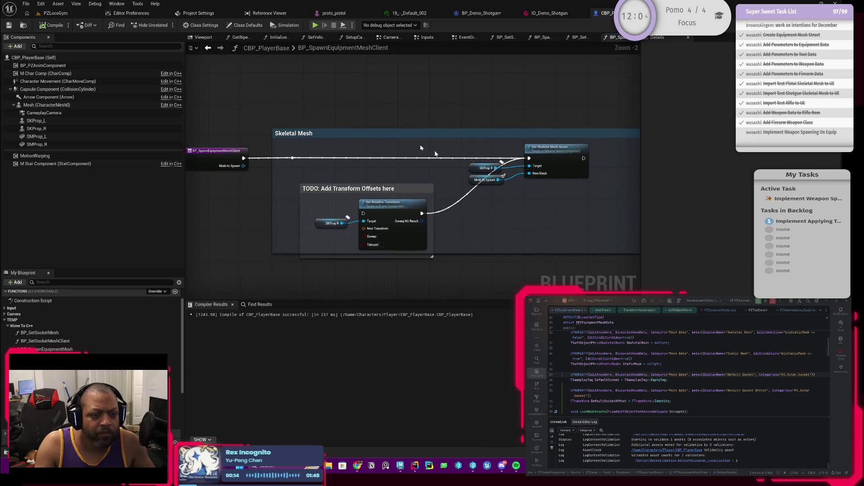
# Step back through the EventGraph and reopen the BP_SpawnEquipmentMeshClient function graph
pyautogui.click(207, 47)
pyautogui.click(207, 48)
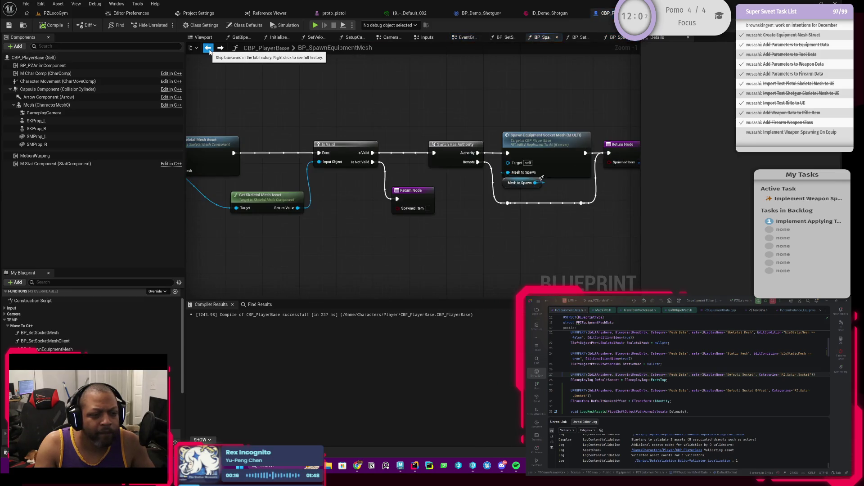
pyautogui.scroll(-1, 315, 149)
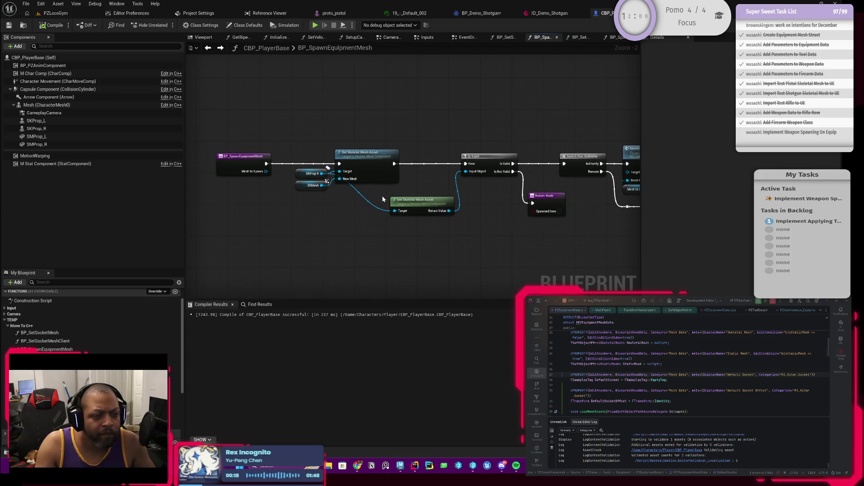
pyautogui.click(207, 49)
pyautogui.scroll(-2, 104, 325)
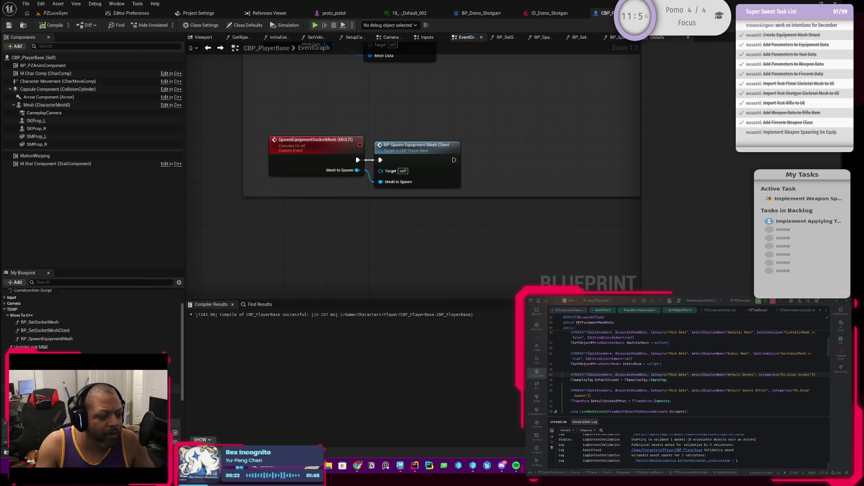
pyautogui.doubleClick(416, 145)
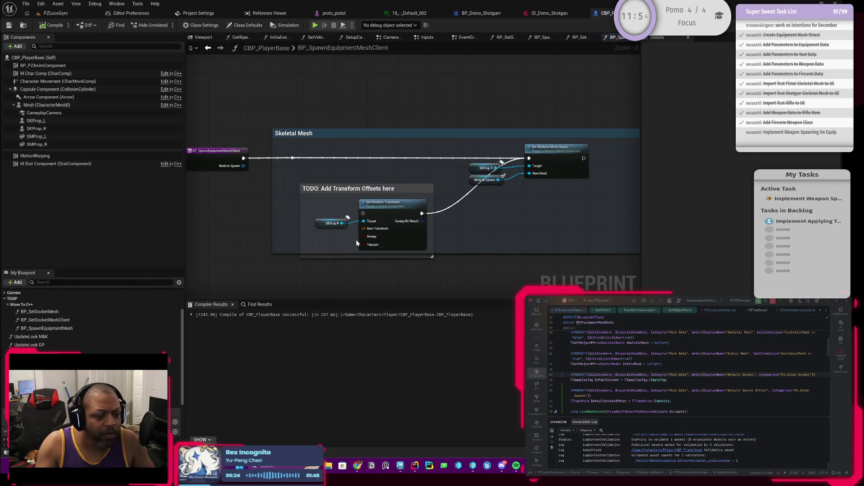
pyautogui.scroll(1, 90, 320)
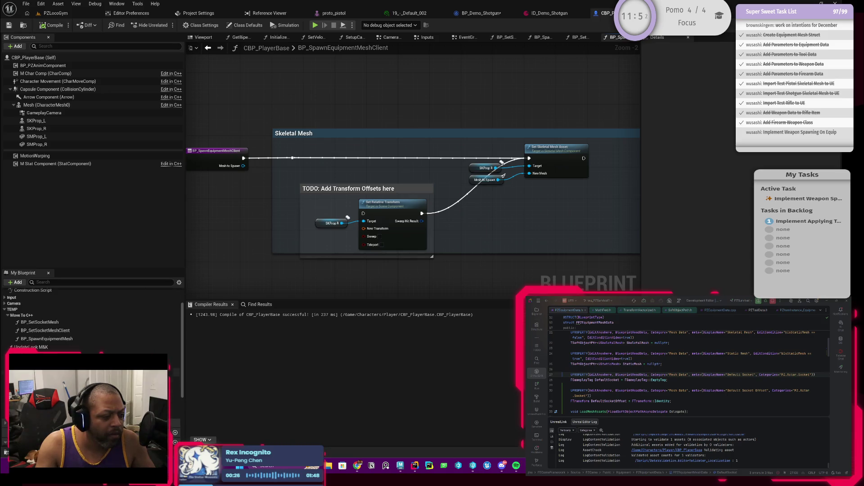
# Review BP_SpawnEquipmentMeshClient's properties in the Move To C++ category, then switch to BP_Demo_Shotgun's EventGraph
pyautogui.click(52, 347)
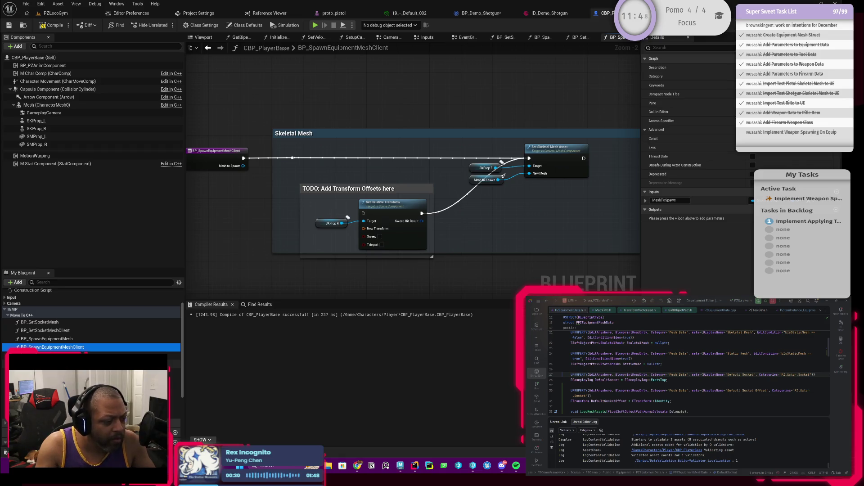
pyautogui.scroll(-2, 90, 319)
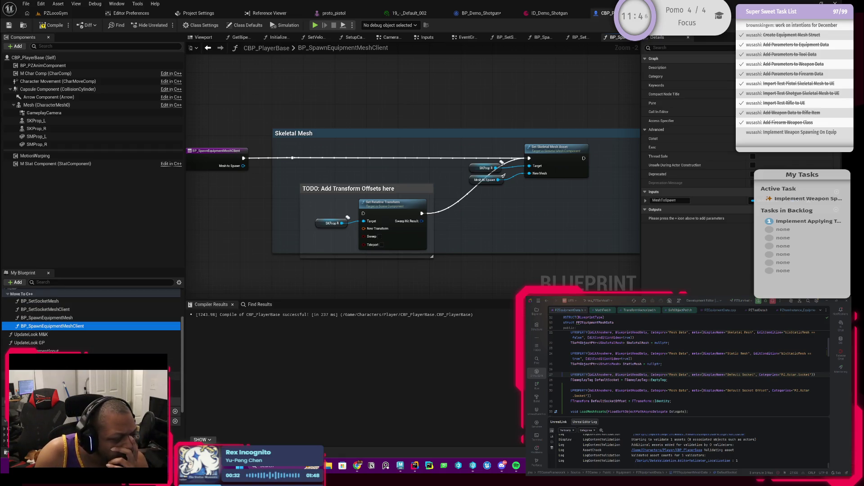
pyautogui.scroll(4, 90, 320)
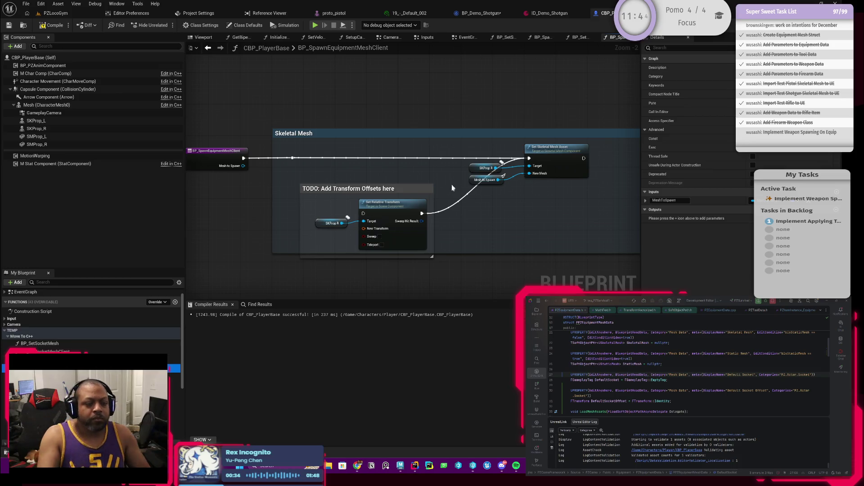
pyautogui.click(482, 13)
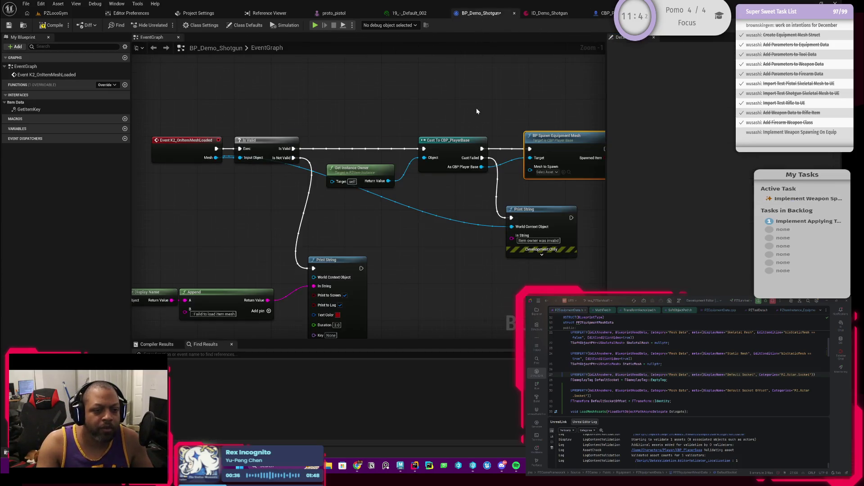
# Try connecting a mesh source to the Mesh to Spawn input of BP Spawn Equipment Mesh
pyautogui.moveTo(477, 111); pyautogui.dragTo(344, 110)
pyautogui.moveTo(425, 130)
pyautogui.mouseDown()
pyautogui.moveTo(408, 137)
pyautogui.moveTo(424, 139)
pyautogui.mouseUp()
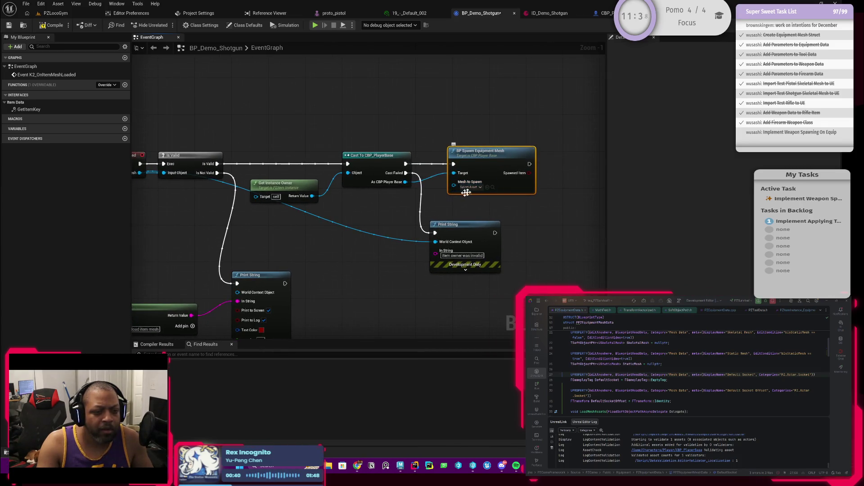
pyautogui.moveTo(462, 186); pyautogui.dragTo(427, 210)
pyautogui.moveTo(308, 212)
pyautogui.mouseDown()
pyautogui.moveTo(500, 193)
pyautogui.moveTo(281, 210)
pyautogui.mouseUp()
pyautogui.moveTo(447, 182); pyautogui.dragTo(428, 201)
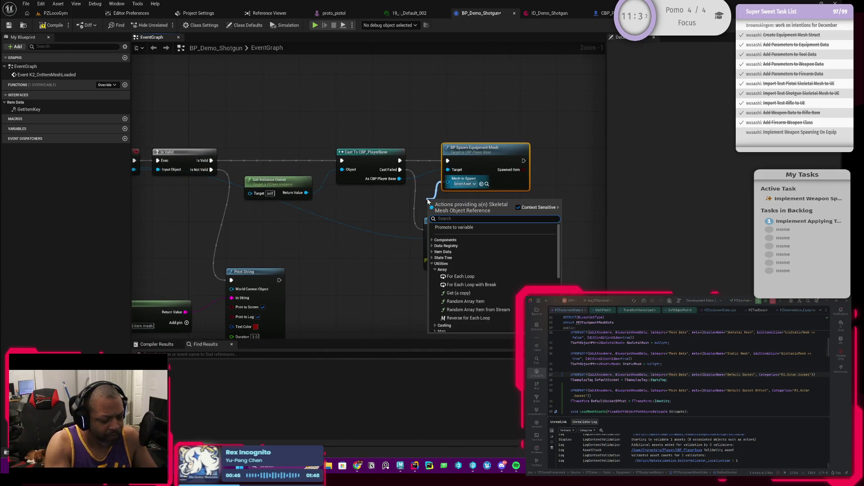
pyautogui.moveTo(282, 228); pyautogui.dragTo(386, 223)
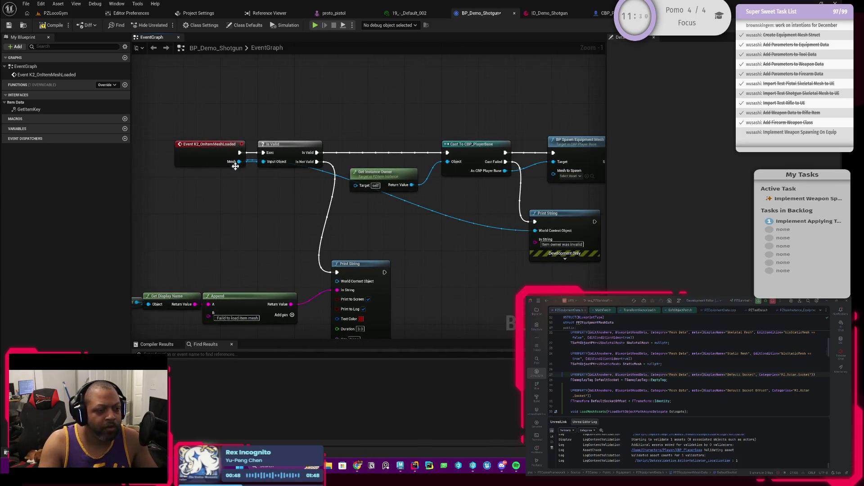
# Drag from Event K2_OnItemMeshLoaded's Mesh output to list its Object Reference actions
pyautogui.moveTo(239, 162)
pyautogui.mouseDown()
pyautogui.moveTo(251, 189)
pyautogui.moveTo(450, 237)
pyautogui.moveTo(561, 188)
pyautogui.moveTo(557, 180)
pyautogui.mouseUp()
pyautogui.moveTo(239, 161)
pyautogui.mouseDown()
pyautogui.moveTo(428, 202)
pyautogui.moveTo(552, 174)
pyautogui.mouseUp()
pyautogui.click(538, 191)
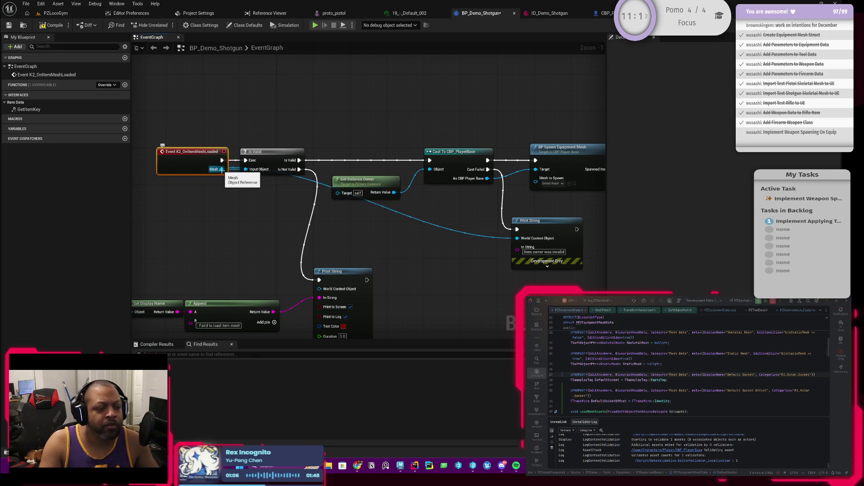
pyautogui.moveTo(221, 169); pyautogui.dragTo(240, 215)
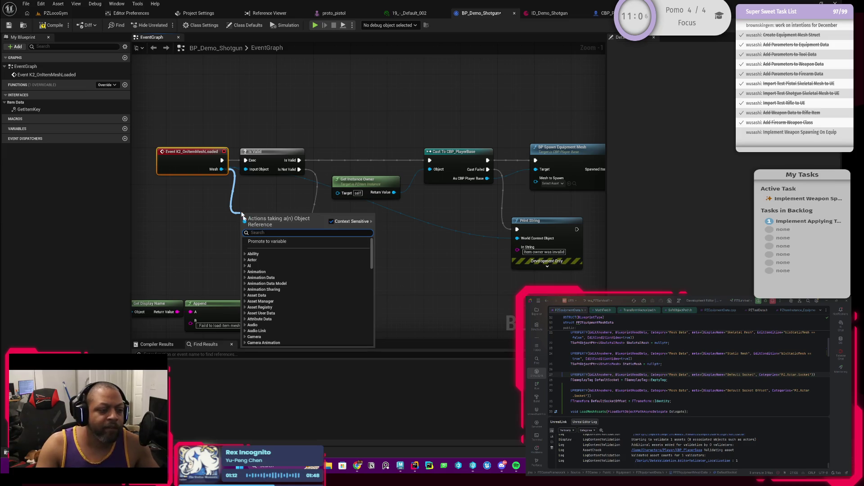
pyautogui.moveTo(221, 169); pyautogui.dragTo(243, 227)
# Add a Cast To SkeletalMesh node on the event's Mesh and line it up beside the event
pyautogui.write('castto ')
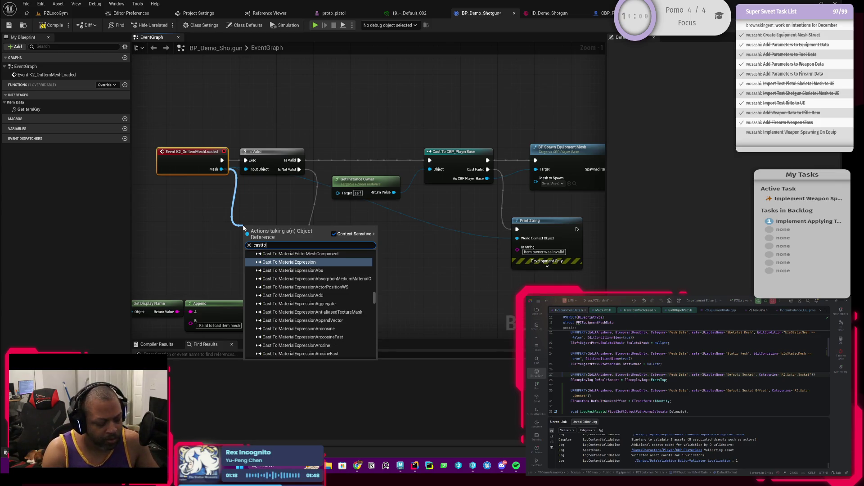
pyautogui.write('skelet')
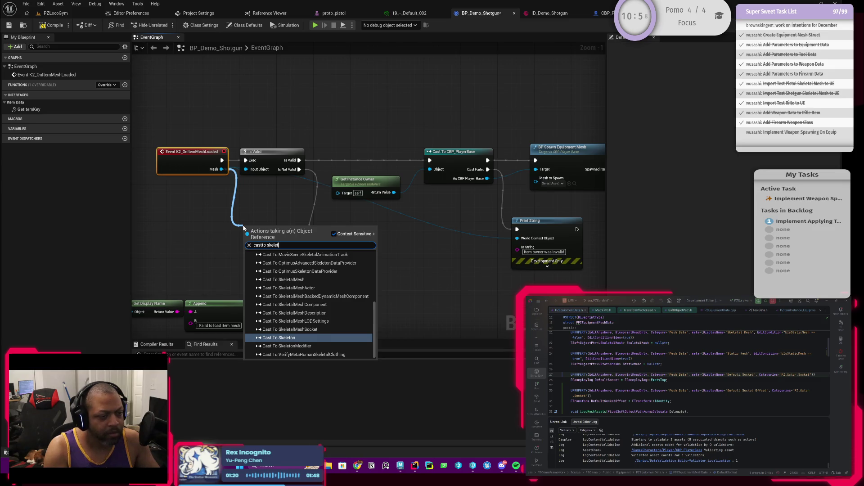
pyautogui.write('alm')
pyautogui.press('Return')
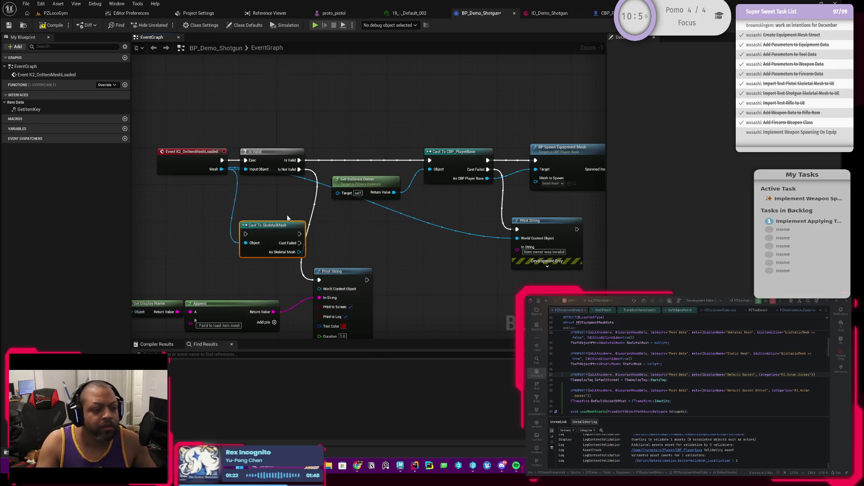
pyautogui.moveTo(238, 219); pyautogui.dragTo(322, 223)
pyautogui.moveTo(198, 170)
pyautogui.mouseDown()
pyautogui.moveTo(330, 237)
pyautogui.moveTo(343, 233)
pyautogui.moveTo(292, 187)
pyautogui.mouseUp()
pyautogui.moveTo(357, 163); pyautogui.dragTo(389, 112)
pyautogui.moveTo(302, 187); pyautogui.dragTo(301, 163)
pyautogui.moveTo(358, 167); pyautogui.dragTo(277, 170)
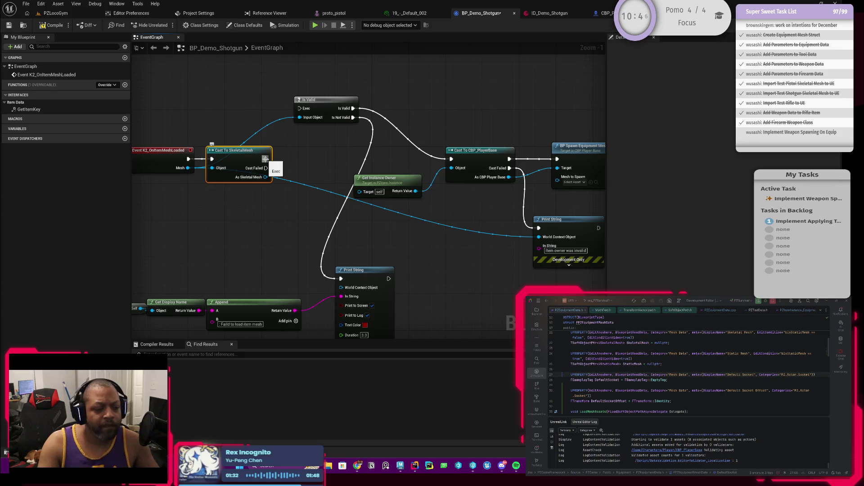
pyautogui.moveTo(228, 211)
pyautogui.mouseDown()
pyautogui.moveTo(278, 211)
pyautogui.moveTo(226, 202)
pyautogui.mouseUp()
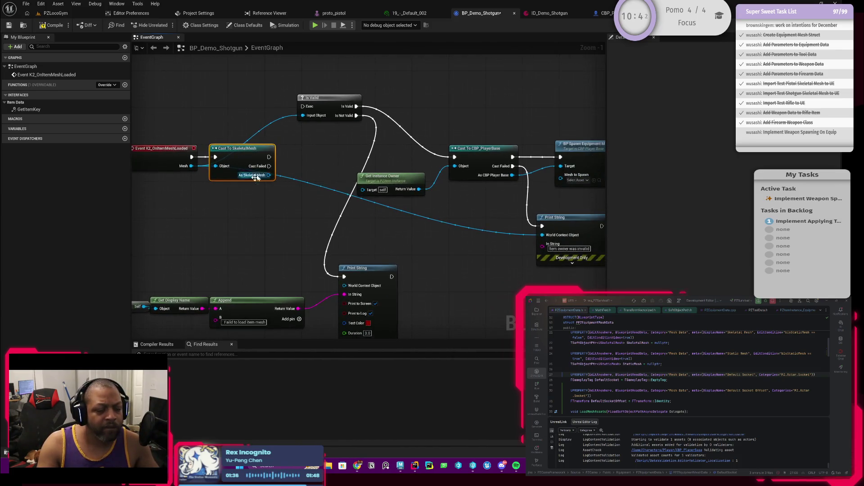
# Connect the successful cast to Cast To CBP_PlayerBase and Cast Failed to the Print String
pyautogui.moveTo(269, 157); pyautogui.dragTo(454, 159)
pyautogui.moveTo(269, 166)
pyautogui.mouseDown()
pyautogui.moveTo(316, 253)
pyautogui.moveTo(344, 277)
pyautogui.mouseUp()
pyautogui.moveTo(268, 270)
pyautogui.mouseDown()
pyautogui.moveTo(329, 212)
pyautogui.moveTo(354, 200)
pyautogui.mouseUp()
# Add 'or it was not a valid skeletal mesh' to the failure message and move Get Display Name and Append aside
pyautogui.hotkey('ctrl', 'a')
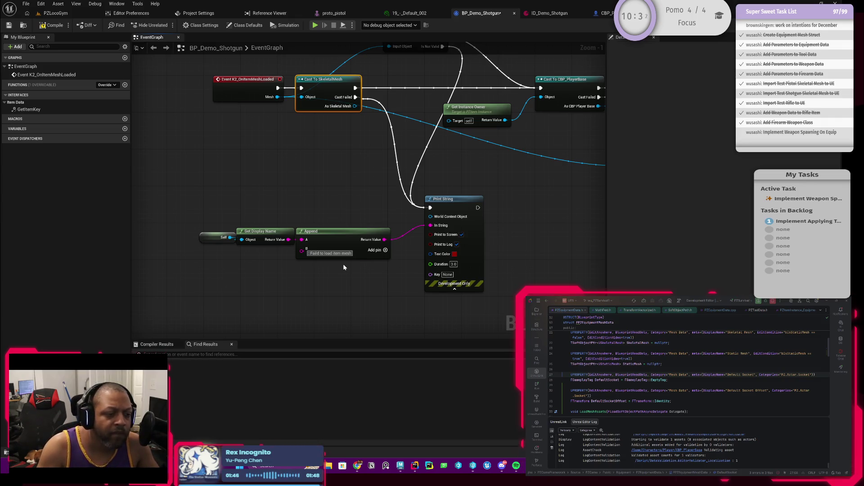
pyautogui.write(' or')
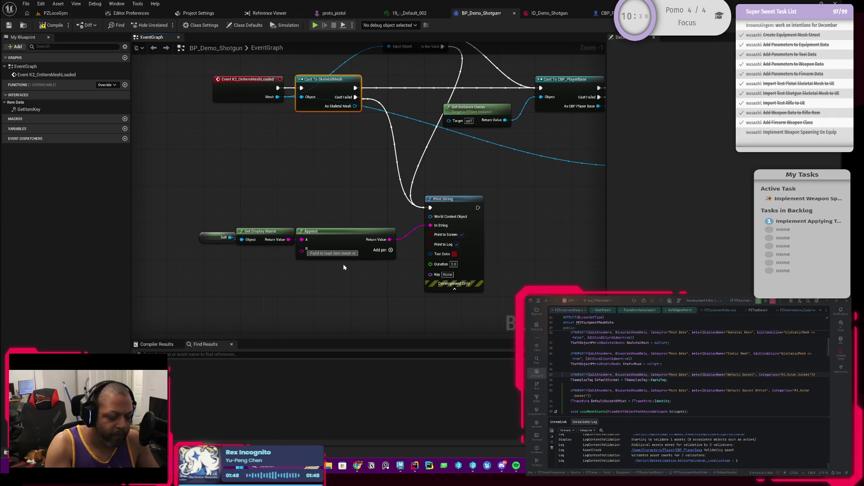
pyautogui.write(' it was')
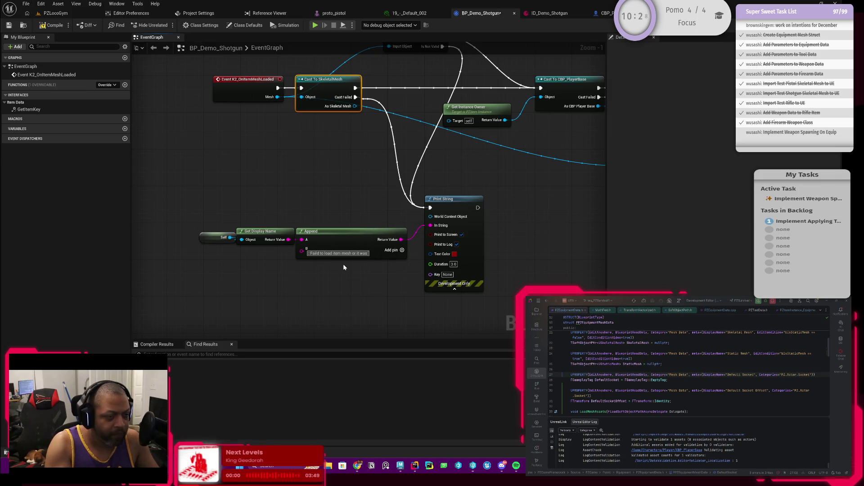
pyautogui.write(' not a va')
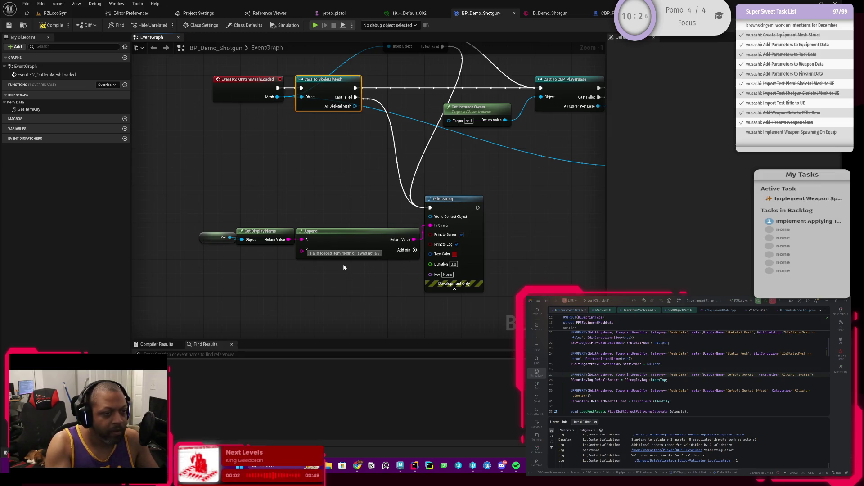
pyautogui.write('lid')
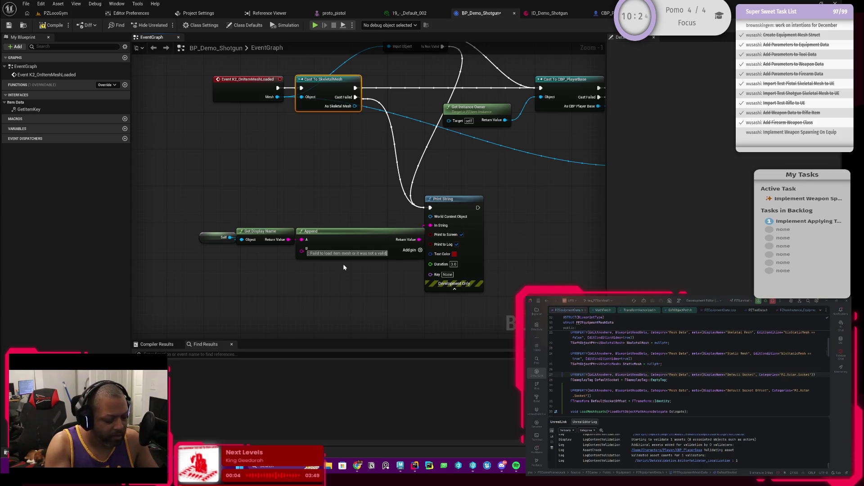
pyautogui.write(' skeletal mesh')
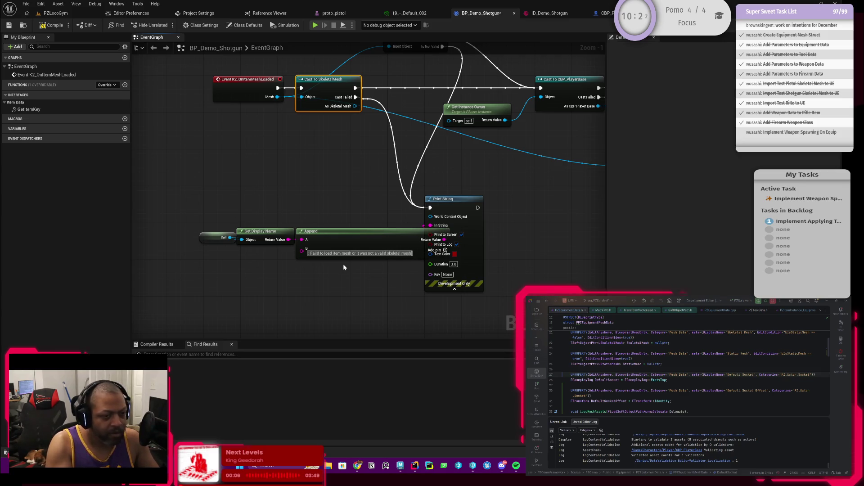
pyautogui.moveTo(207, 214)
pyautogui.mouseDown()
pyautogui.moveTo(355, 247)
pyautogui.moveTo(244, 236)
pyautogui.moveTo(351, 231)
pyautogui.mouseUp()
# Rewrite the Append text to begin 'K2_OnItemMeshLoaded - Failed' and end '(static meshes not yet supported)'
pyautogui.click(394, 243)
pyautogui.rightClick(325, 245)
pyautogui.click(342, 262)
pyautogui.click(306, 260)
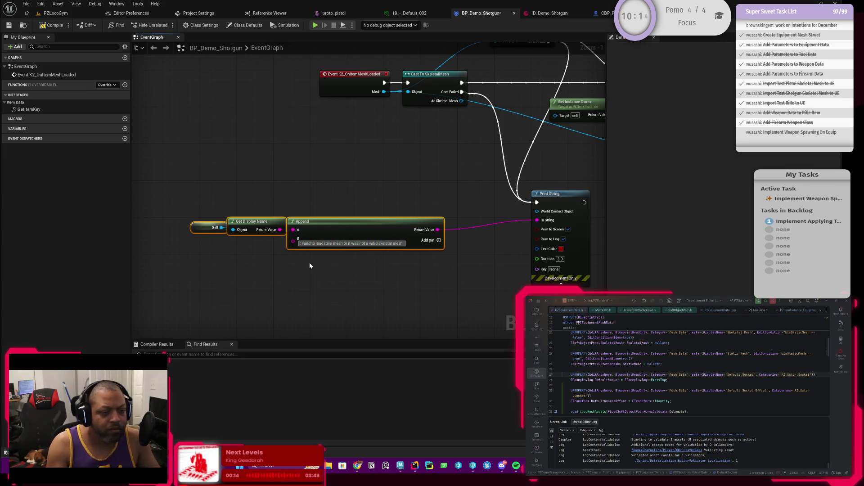
pyautogui.write(': Fail')
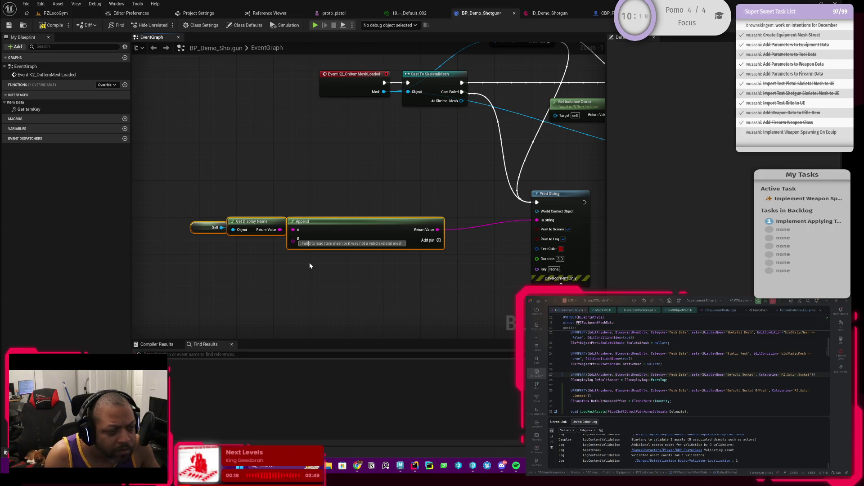
pyautogui.write('e')
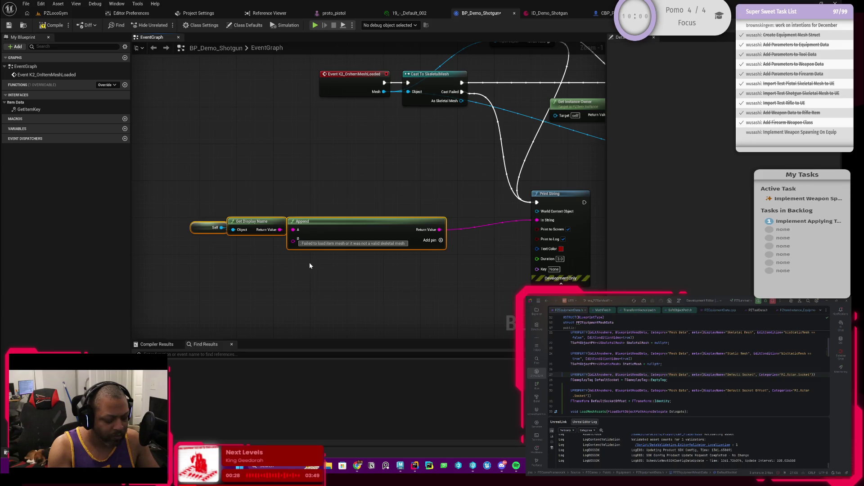
pyautogui.write('K2_OnIt')
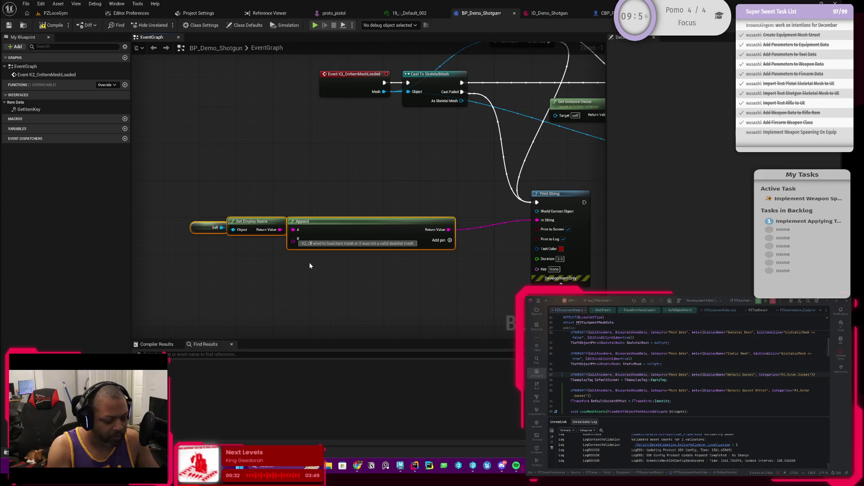
pyautogui.write('emMeshLoad')
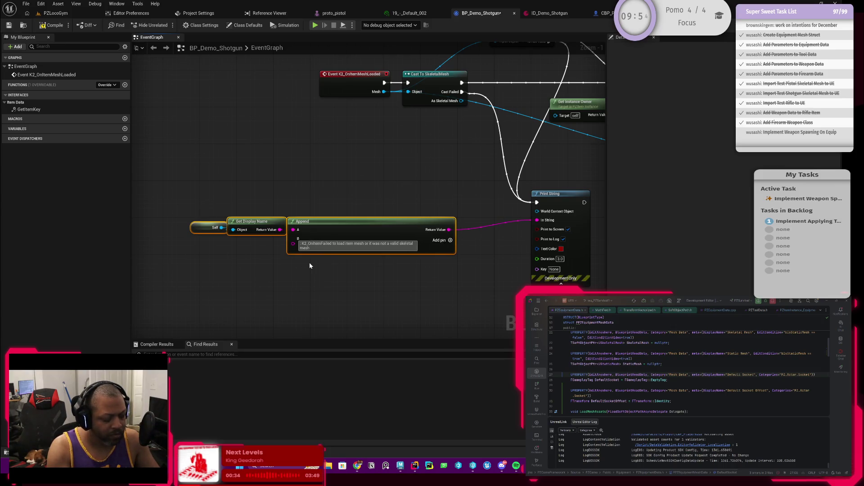
pyautogui.write('ed')
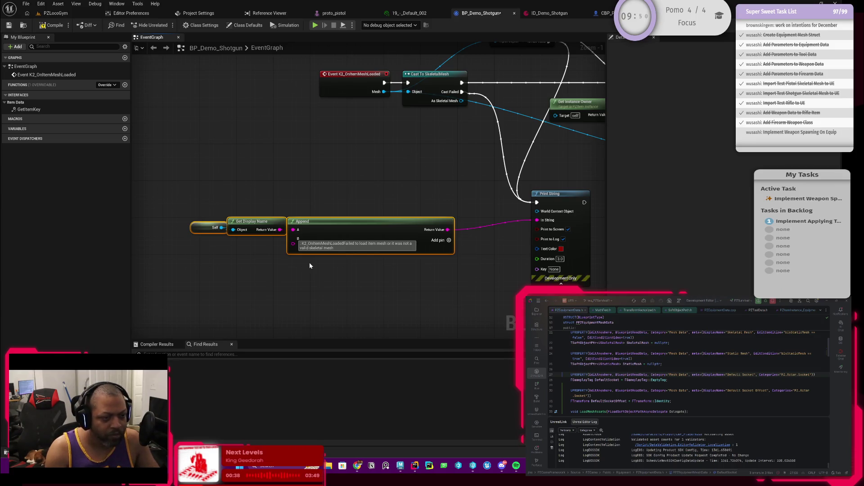
pyautogui.write(' - Failed')
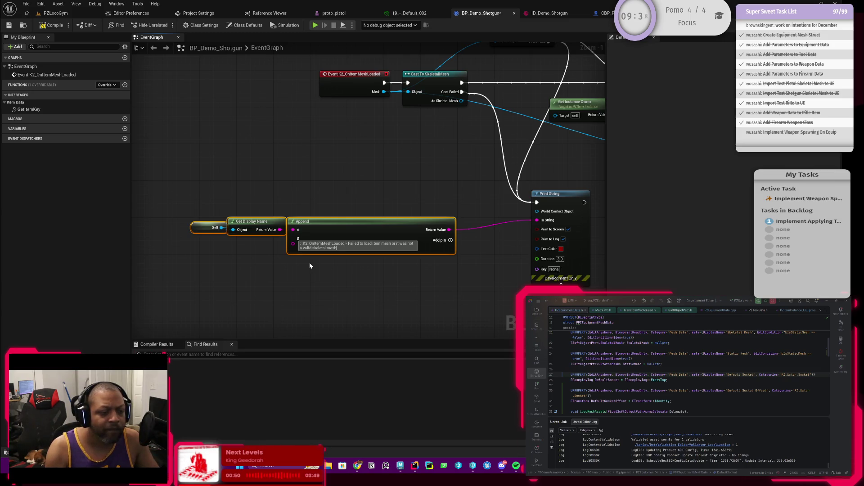
pyautogui.write('tatic meshes not yet support')
pyautogui.click(333, 187)
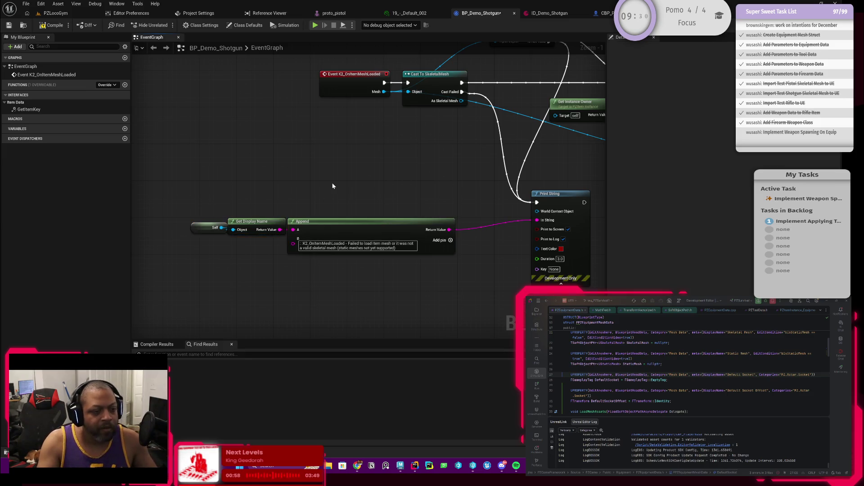
# Save the BP_Demo_Shotgun blueprint
pyautogui.scroll(1, 338, 171)
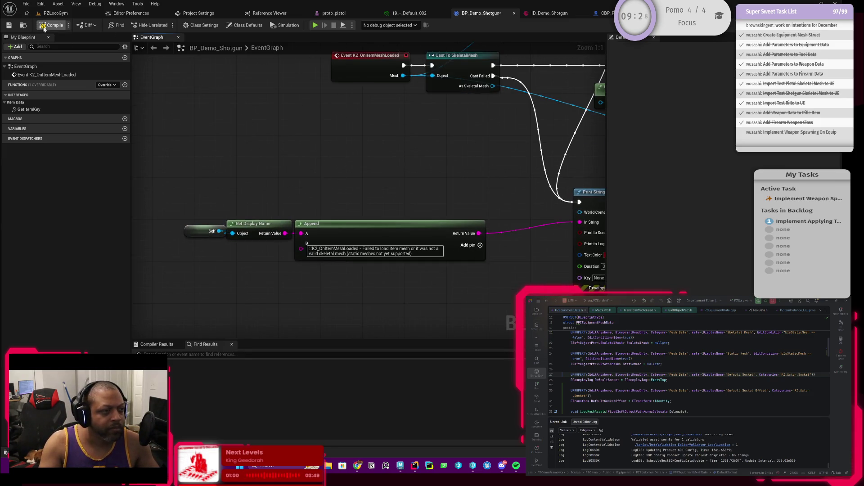
pyautogui.click(9, 25)
pyautogui.scroll(-1, 434, 184)
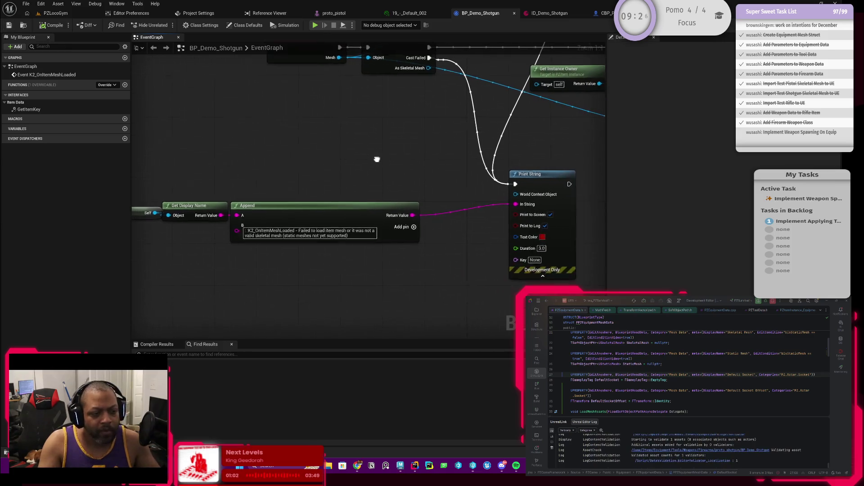
# Delete the redundant Is Valid node so Cast To SkeletalMesh follows the event directly
pyautogui.moveTo(404, 168)
pyautogui.mouseDown()
pyautogui.moveTo(355, 226)
pyautogui.moveTo(315, 188)
pyautogui.mouseUp()
pyautogui.moveTo(317, 147); pyautogui.dragTo(358, 147)
pyautogui.moveTo(333, 223)
pyautogui.mouseDown()
pyautogui.moveTo(286, 250)
pyautogui.moveTo(307, 249)
pyautogui.mouseUp()
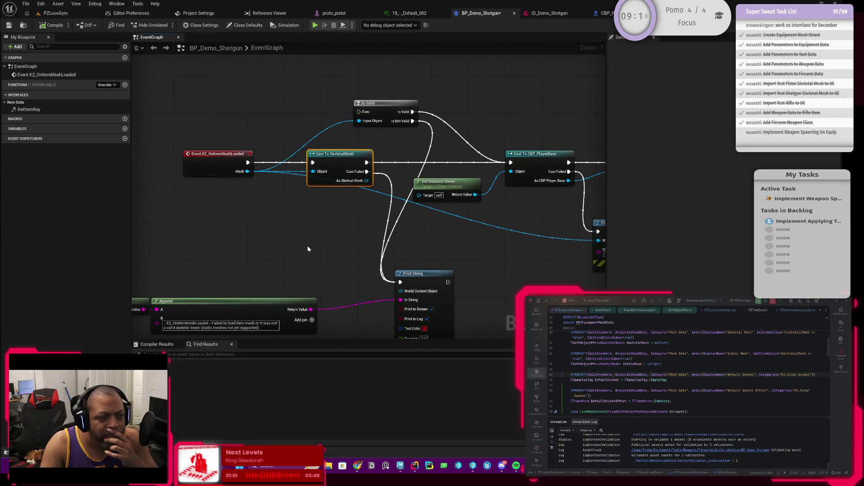
pyautogui.moveTo(348, 97)
pyautogui.mouseDown()
pyautogui.moveTo(372, 122)
pyautogui.moveTo(242, 194)
pyautogui.moveTo(293, 212)
pyautogui.mouseUp()
pyautogui.press('Delete')
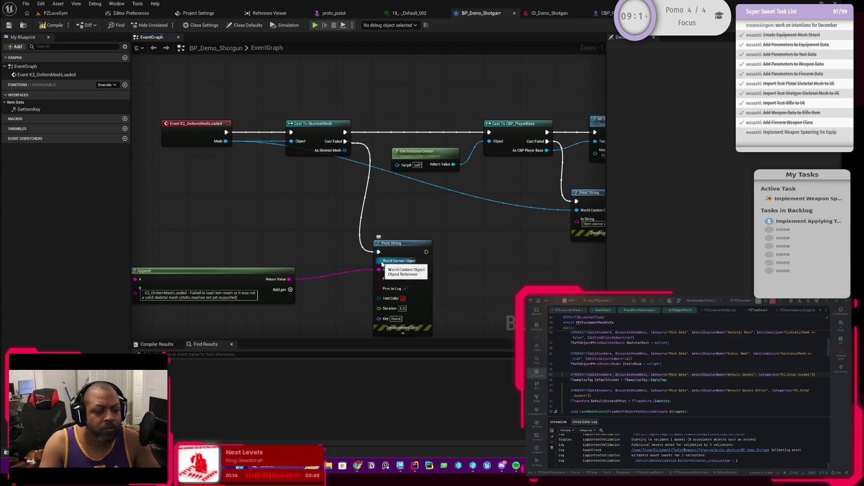
pyautogui.moveTo(378, 261); pyautogui.dragTo(330, 253)
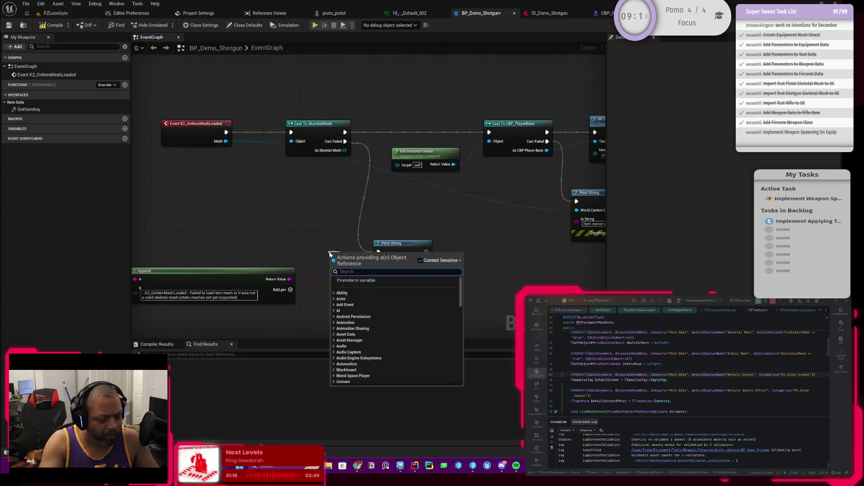
# Wire Self nodes into both Print Strings' World Context Object inputs
pyautogui.write('self')
pyautogui.press('Return')
pyautogui.moveTo(409, 228)
pyautogui.mouseDown()
pyautogui.moveTo(399, 234)
pyautogui.moveTo(447, 231)
pyautogui.moveTo(373, 223)
pyautogui.mouseUp()
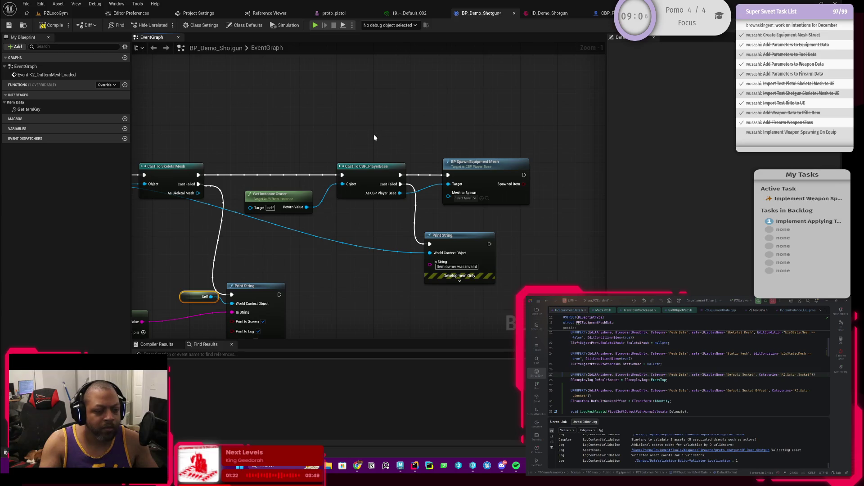
pyautogui.hotkey('ctrl', 'v')
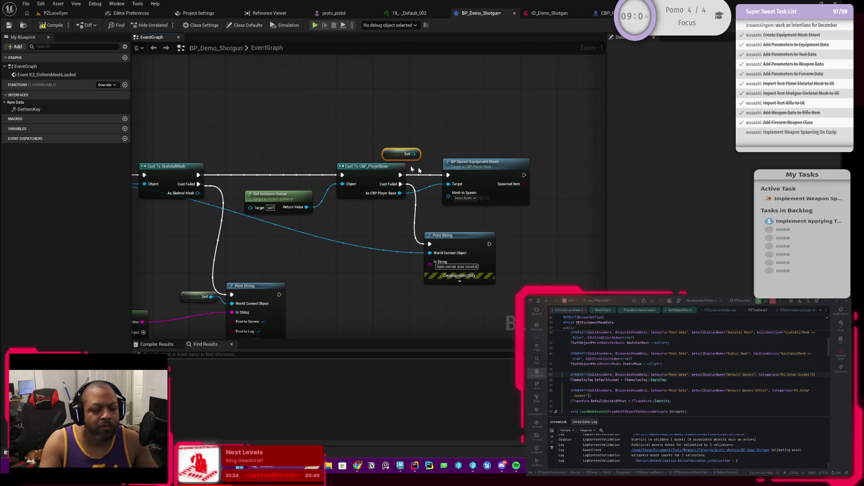
pyautogui.moveTo(392, 154); pyautogui.dragTo(373, 264)
pyautogui.moveTo(398, 264); pyautogui.dragTo(432, 258)
pyautogui.moveTo(381, 267)
pyautogui.mouseDown()
pyautogui.moveTo(394, 253)
pyautogui.moveTo(392, 225)
pyautogui.moveTo(410, 216)
pyautogui.moveTo(347, 223)
pyautogui.mouseUp()
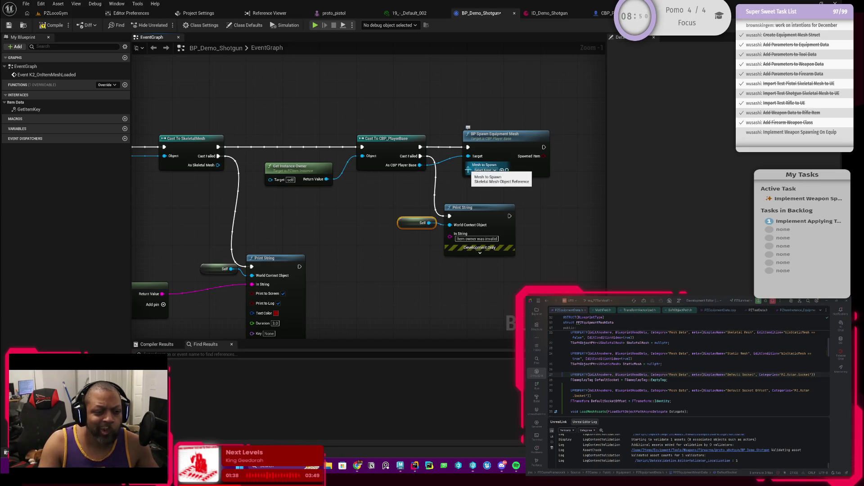
# Connect As Skeletal Mesh to BP Spawn Equipment Mesh's Mesh to Spawn pin
pyautogui.moveTo(378, 204)
pyautogui.mouseDown()
pyautogui.moveTo(569, 193)
pyautogui.moveTo(411, 206)
pyautogui.moveTo(452, 201)
pyautogui.mouseUp()
pyautogui.moveTo(178, 154)
pyautogui.mouseDown()
pyautogui.moveTo(184, 163)
pyautogui.moveTo(458, 211)
pyautogui.moveTo(533, 172)
pyautogui.mouseUp()
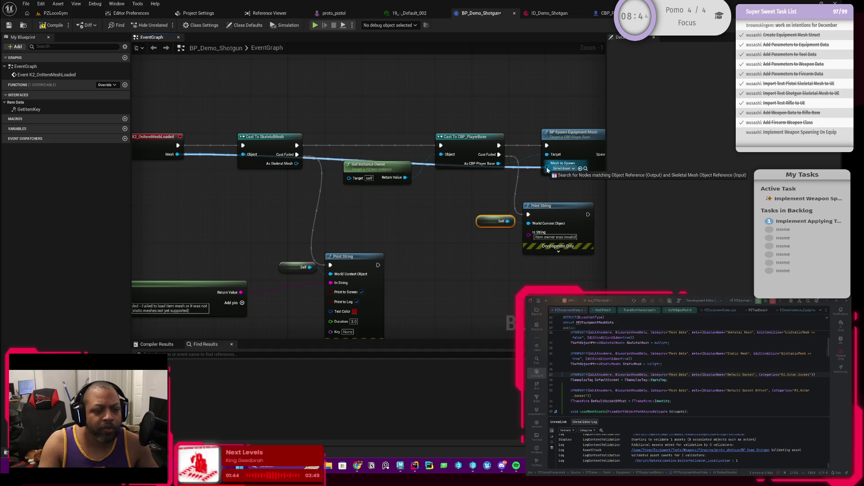
pyautogui.press('Escape')
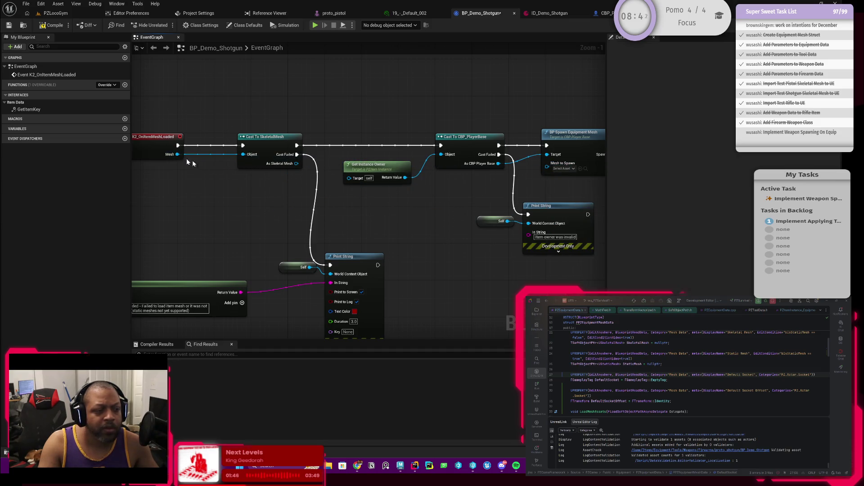
pyautogui.click(169, 156)
pyautogui.moveTo(170, 166)
pyautogui.mouseDown()
pyautogui.moveTo(224, 177)
pyautogui.moveTo(247, 178)
pyautogui.moveTo(251, 159)
pyautogui.moveTo(465, 177)
pyautogui.moveTo(497, 164)
pyautogui.mouseUp()
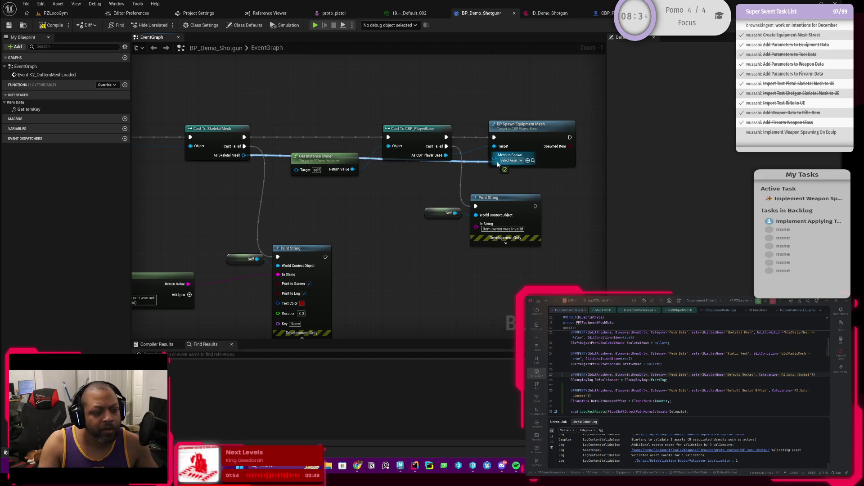
pyautogui.moveTo(497, 164)
pyautogui.mouseDown()
pyautogui.moveTo(288, 189)
pyautogui.moveTo(319, 179)
pyautogui.moveTo(446, 183)
pyautogui.moveTo(431, 197)
pyautogui.moveTo(430, 214)
pyautogui.mouseUp()
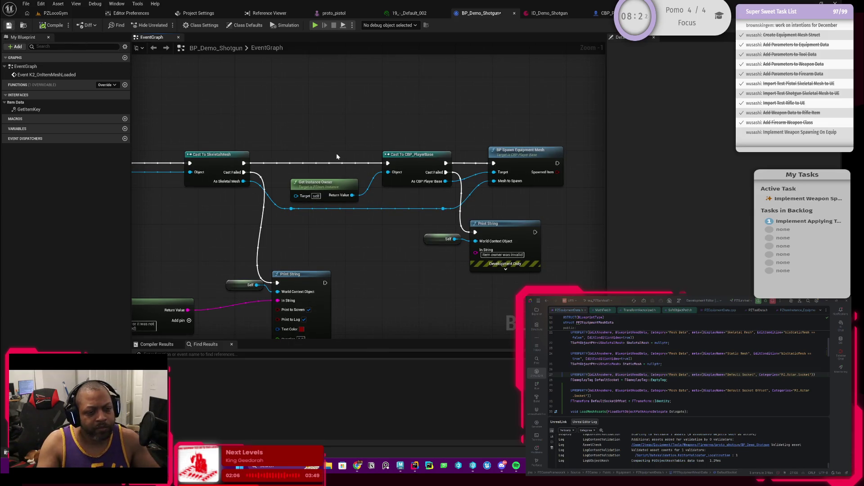
pyautogui.moveTo(471, 215)
pyautogui.mouseDown()
pyautogui.moveTo(378, 212)
pyautogui.moveTo(390, 224)
pyautogui.moveTo(506, 235)
pyautogui.moveTo(371, 231)
pyautogui.moveTo(384, 227)
pyautogui.moveTo(264, 233)
pyautogui.moveTo(323, 233)
pyautogui.mouseUp()
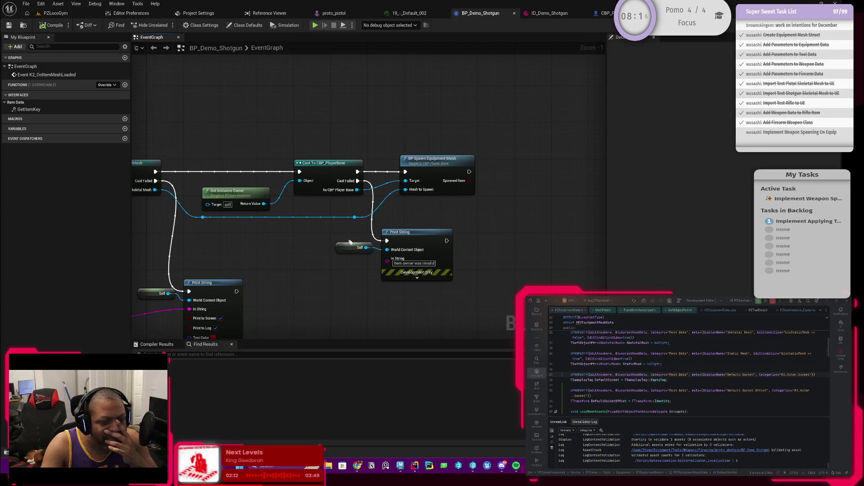
# Finish editing the 'Item owner was invalid' message text
pyautogui.click(414, 263)
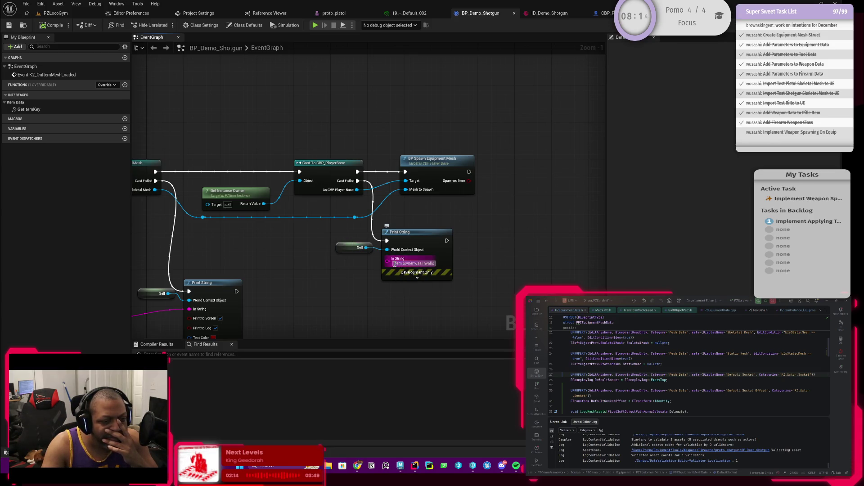
pyautogui.click(406, 283)
pyautogui.moveTo(406, 280); pyautogui.dragTo(275, 260)
pyautogui.scroll(-1, 274, 260)
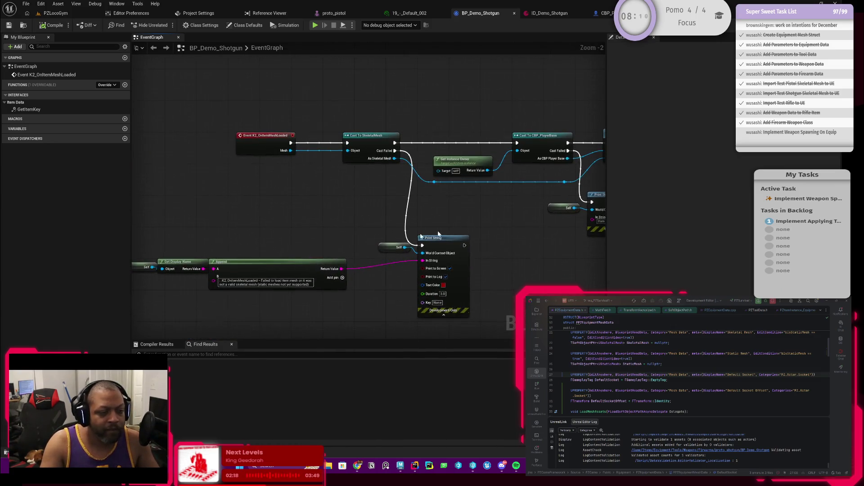
pyautogui.moveTo(455, 228); pyautogui.dragTo(374, 230)
# Paste a copy of the Self, Get Display Name and Append nodes and wire it into the owner Print String
pyautogui.moveTo(179, 229)
pyautogui.mouseDown()
pyautogui.moveTo(300, 289)
pyautogui.moveTo(331, 289)
pyautogui.mouseUp()
pyautogui.moveTo(381, 249); pyautogui.dragTo(283, 233)
pyautogui.hotkey('ctrl', 'v')
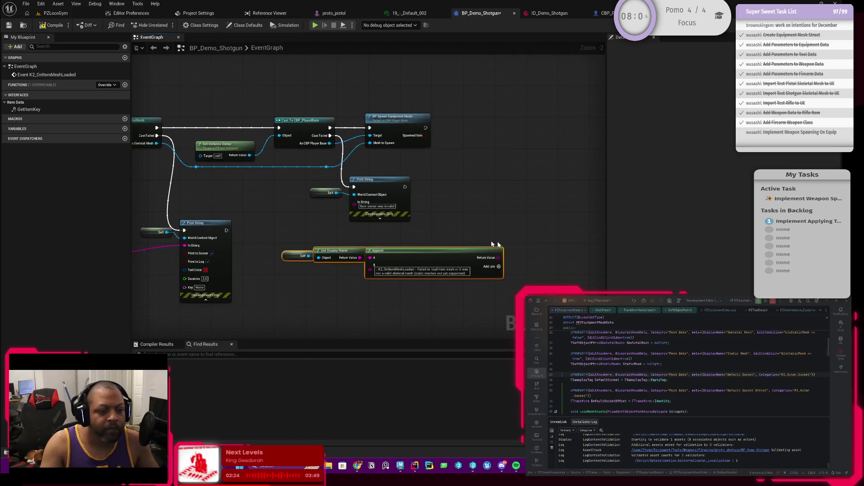
pyautogui.moveTo(501, 258)
pyautogui.mouseDown()
pyautogui.moveTo(540, 265)
pyautogui.moveTo(347, 221)
pyautogui.moveTo(358, 210)
pyautogui.moveTo(357, 228)
pyautogui.mouseUp()
pyautogui.click(425, 211)
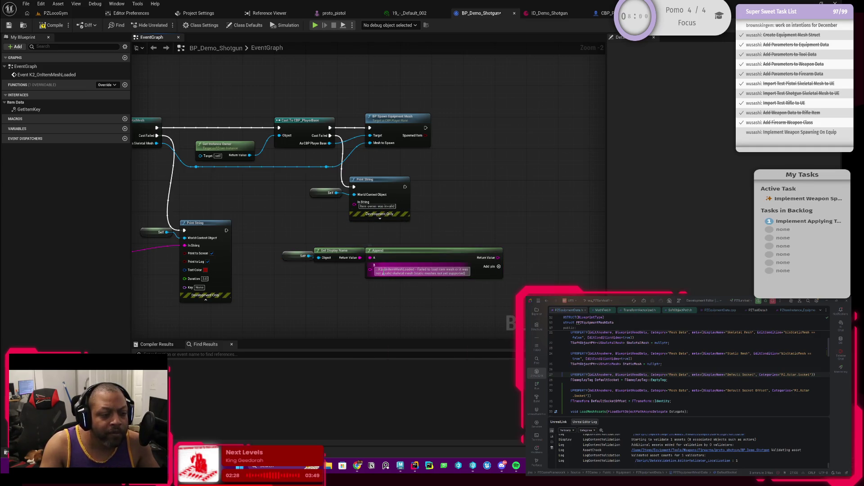
pyautogui.click(380, 270)
pyautogui.click(390, 222)
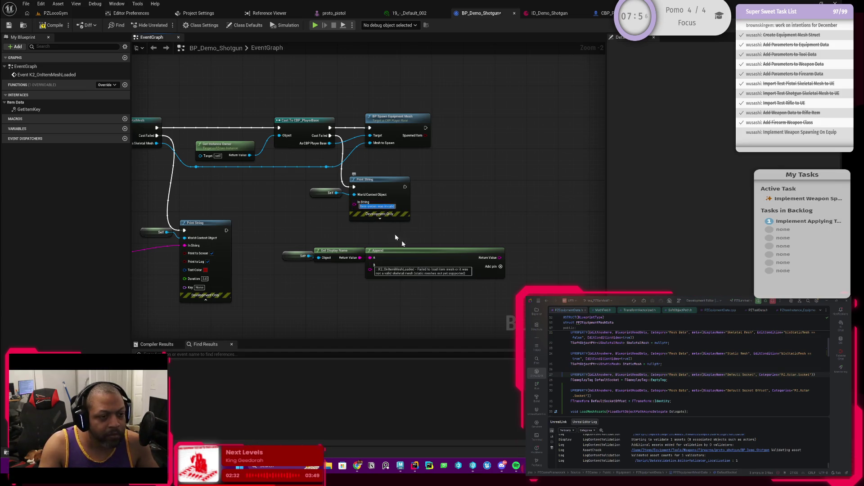
pyautogui.click(419, 272)
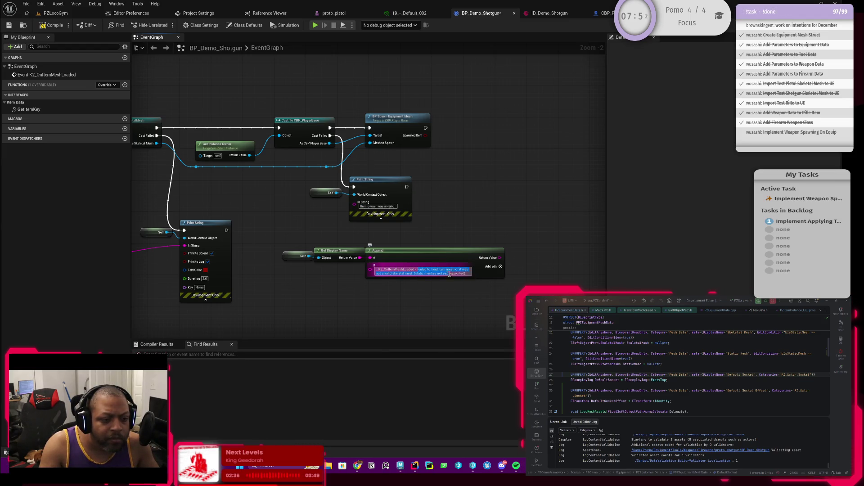
pyautogui.hotkey('ctrl', 'v')
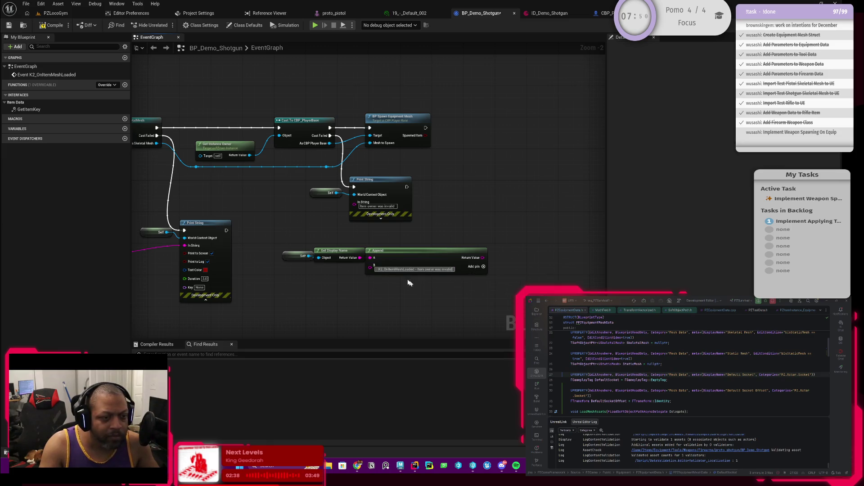
pyautogui.scroll(2, 385, 228)
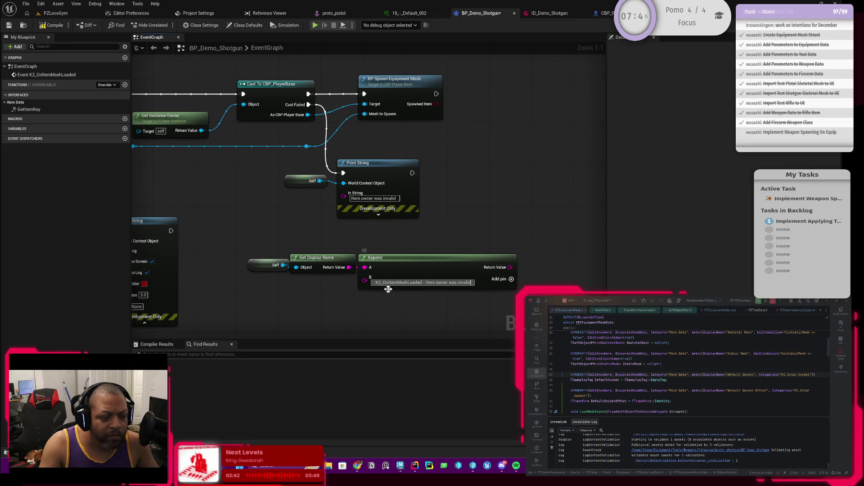
pyautogui.scroll(-1, 448, 255)
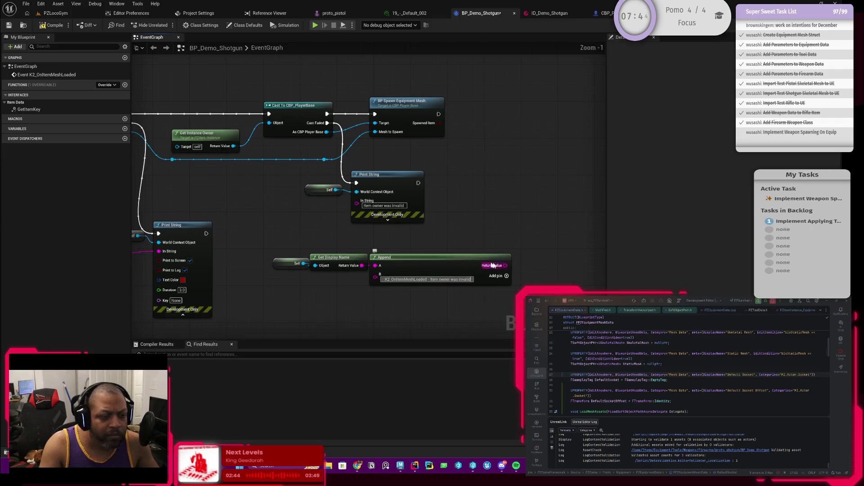
pyautogui.moveTo(505, 265); pyautogui.dragTo(358, 209)
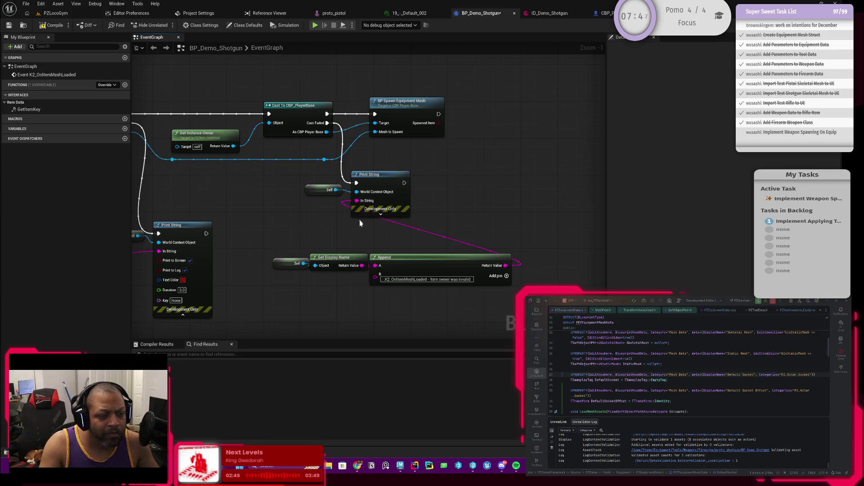
# Tidy the layout, moving the Append nodes, Print String and Self closer together
pyautogui.moveTo(384, 246); pyautogui.dragTo(431, 230)
pyautogui.moveTo(315, 231); pyautogui.dragTo(463, 282)
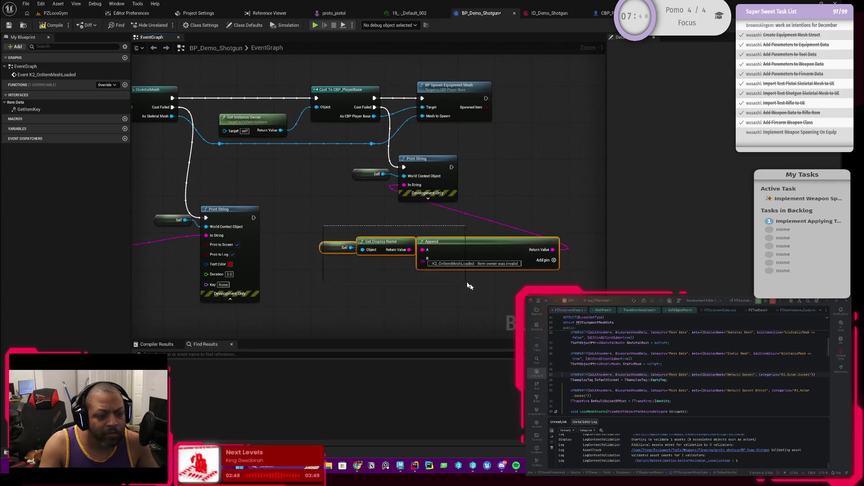
pyautogui.moveTo(482, 255); pyautogui.dragTo(436, 250)
pyautogui.moveTo(427, 172); pyautogui.dragTo(463, 172)
pyautogui.scroll(-2, 366, 226)
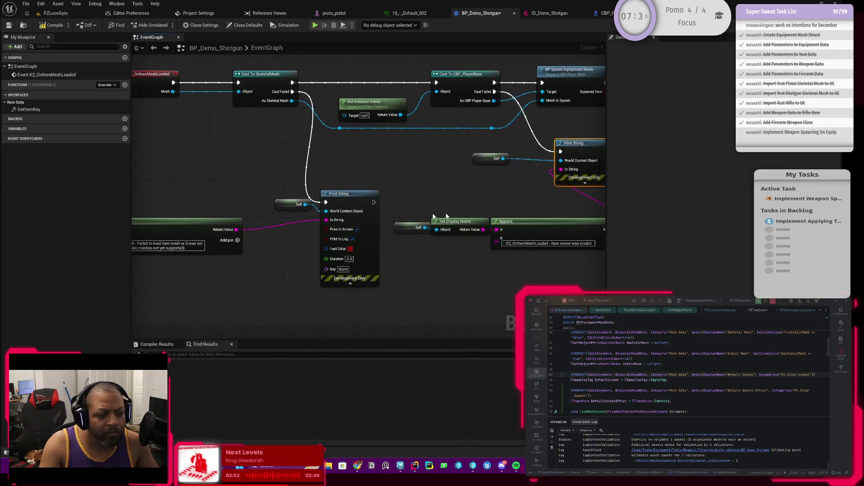
pyautogui.moveTo(431, 205); pyautogui.dragTo(441, 208)
pyautogui.scroll(3, 332, 234)
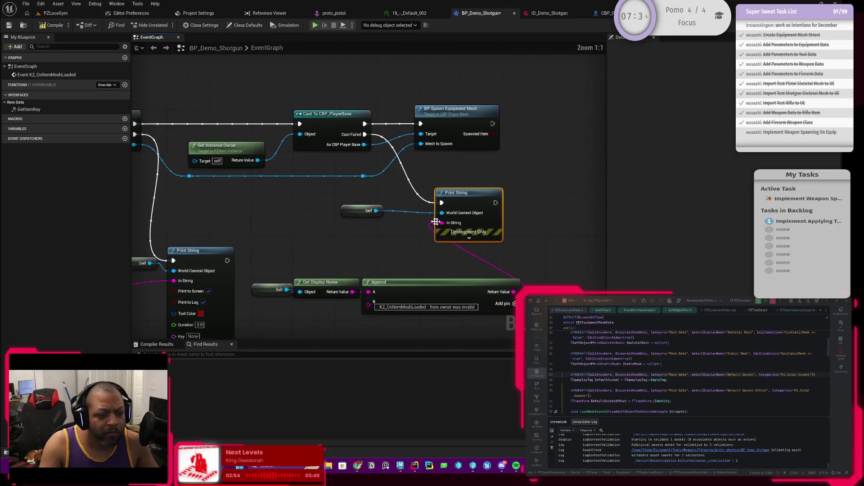
pyautogui.moveTo(353, 212); pyautogui.dragTo(399, 212)
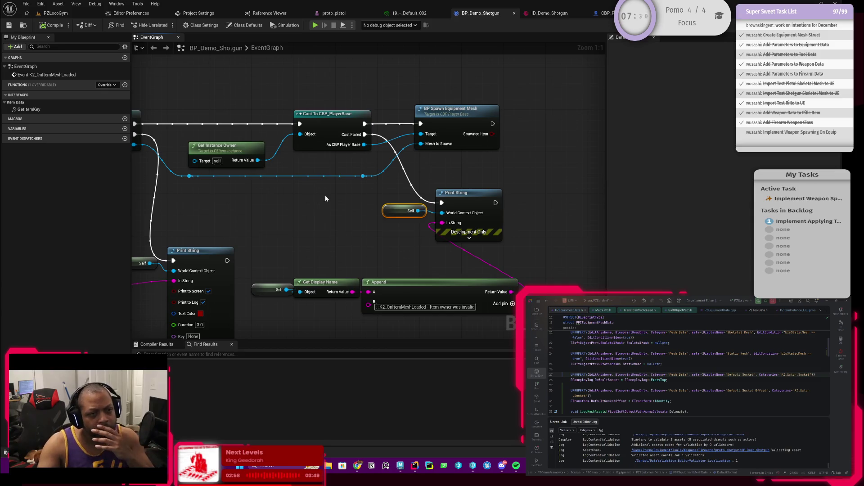
pyautogui.scroll(-2, 337, 216)
pyautogui.moveTo(338, 216)
pyautogui.mouseDown()
pyautogui.moveTo(353, 226)
pyautogui.moveTo(490, 216)
pyautogui.moveTo(354, 216)
pyautogui.moveTo(318, 225)
pyautogui.moveTo(338, 238)
pyautogui.moveTo(370, 236)
pyautogui.mouseUp()
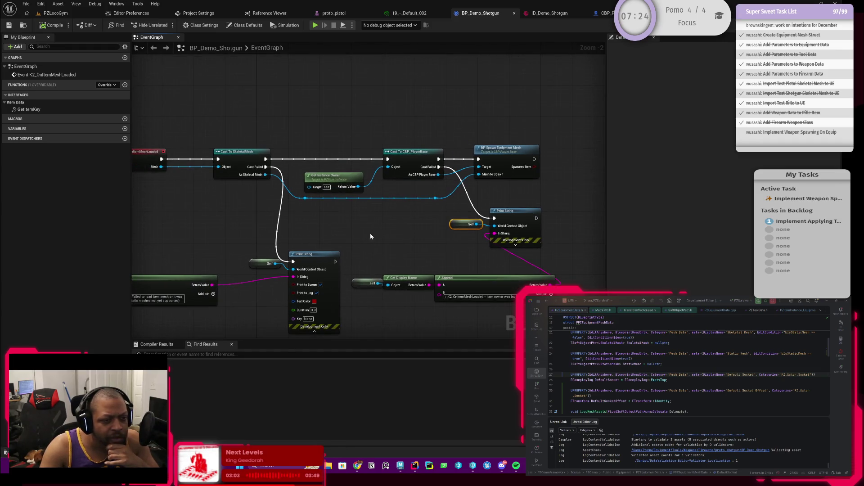
# Inspect the BP_SpawnEquipmentMesh function graph, then return to the BP_Demo_Shotgun event graph
pyautogui.doubleClick(495, 171)
pyautogui.scroll(-1, 488, 185)
pyautogui.moveTo(506, 235)
pyautogui.mouseDown()
pyautogui.moveTo(346, 228)
pyautogui.moveTo(457, 228)
pyautogui.mouseUp()
pyautogui.click(463, 13)
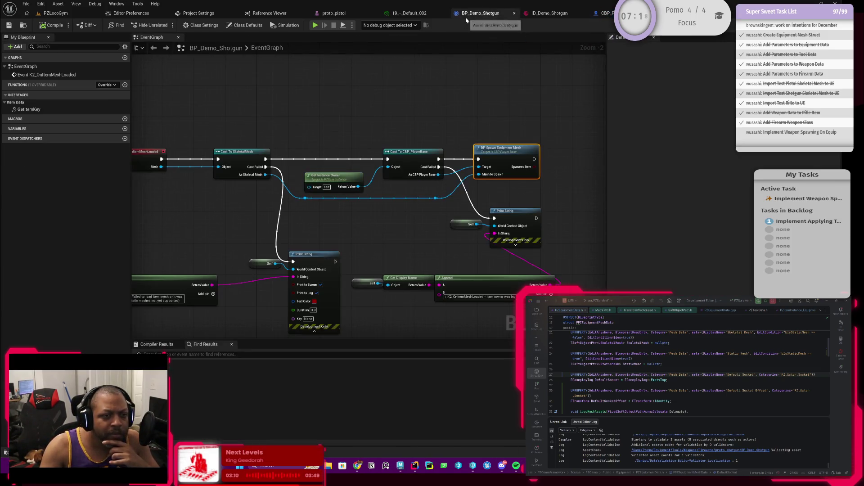
pyautogui.moveTo(411, 123)
pyautogui.mouseDown()
pyautogui.moveTo(283, 147)
pyautogui.moveTo(360, 129)
pyautogui.moveTo(323, 134)
pyautogui.mouseUp()
pyautogui.scroll(-1, 404, 121)
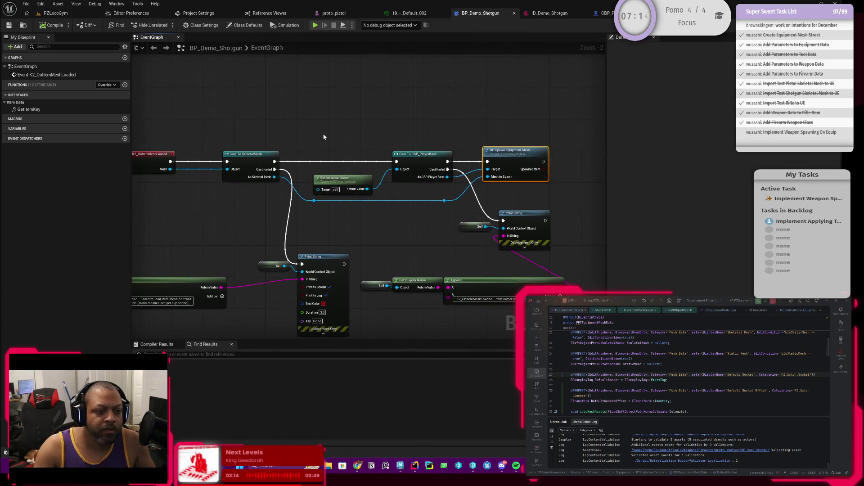
# Check ID_Demo_Shotgun's MeshData: proto_shotgun skeletal mesh, Prop_R socket and default socket offset
pyautogui.hotkey('ctrl', 'Tab')
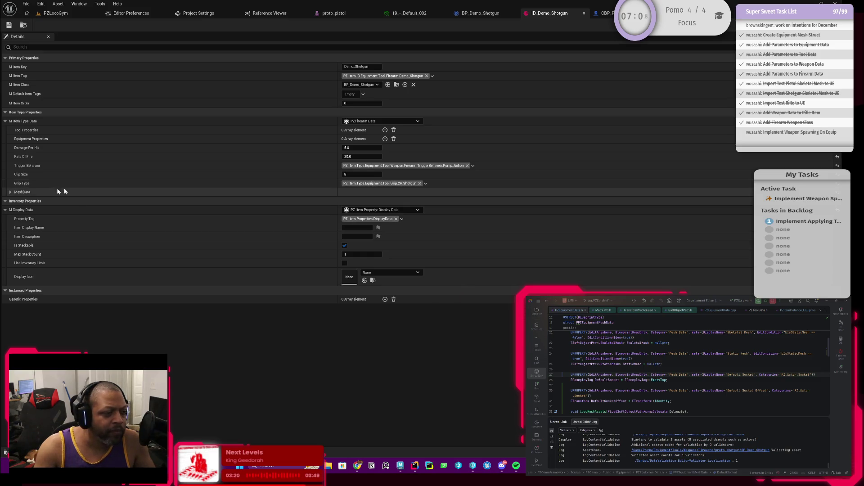
pyautogui.click(10, 193)
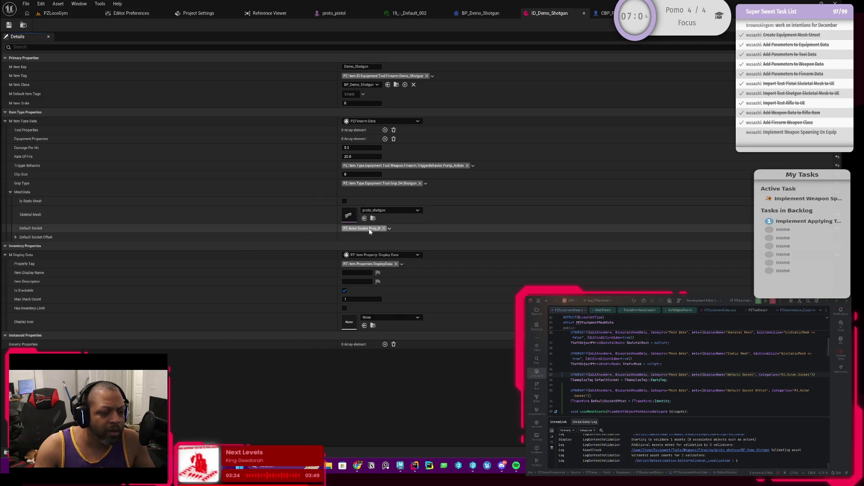
pyautogui.click(17, 236)
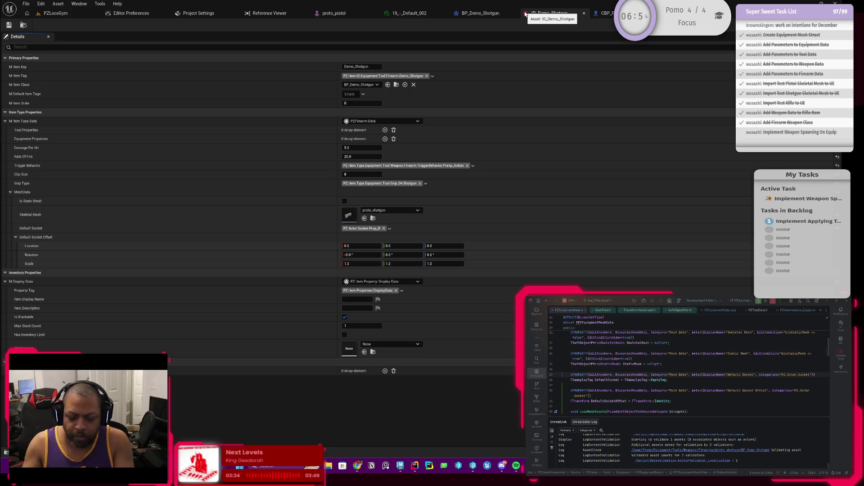
pyautogui.click(603, 13)
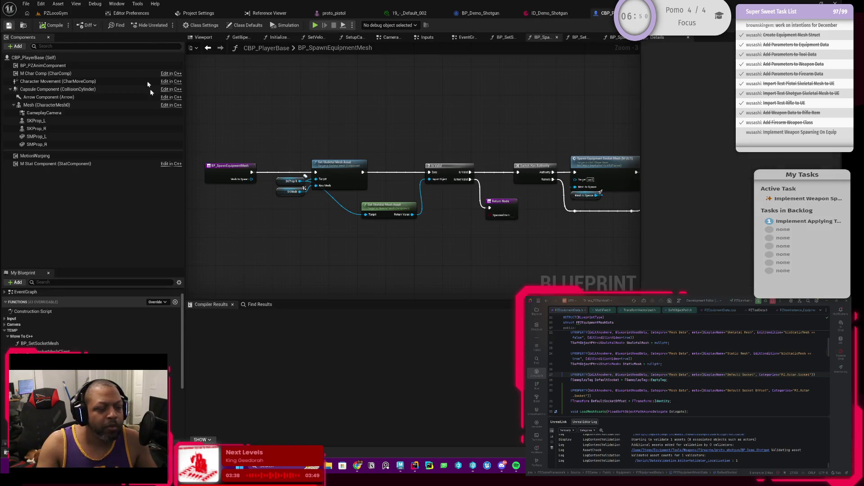
# Navigate CBP_PlayerBase's EventGraph to the Inventory Tests' Add Item To Inventory Test nodes
pyautogui.scroll(1, 58, 322)
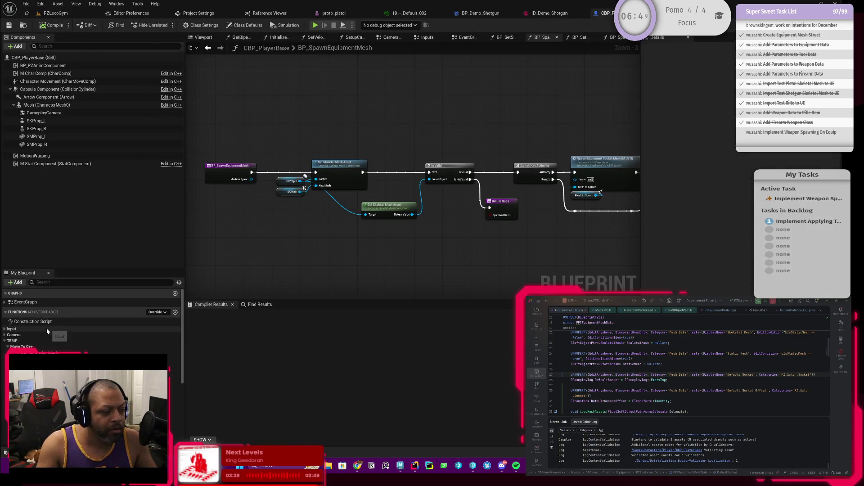
pyautogui.doubleClick(26, 302)
pyautogui.scroll(8, 411, 189)
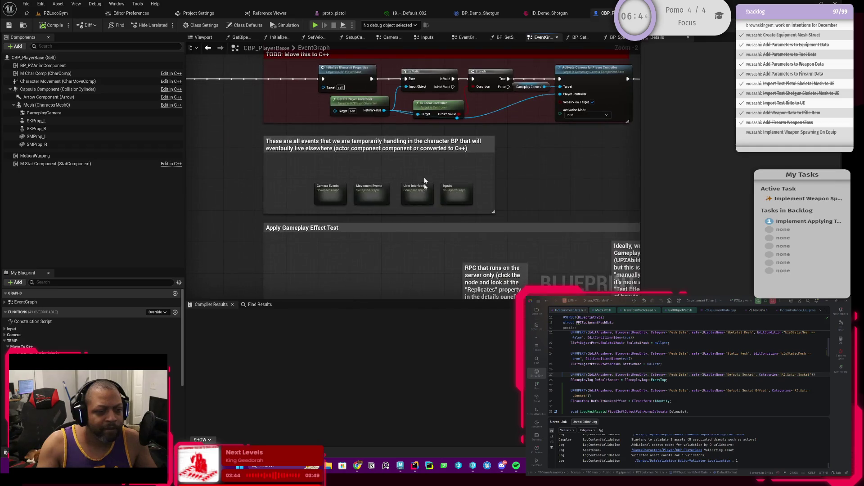
pyautogui.scroll(-2, 445, 180)
pyautogui.moveTo(539, 171)
pyautogui.mouseDown()
pyautogui.moveTo(324, 185)
pyautogui.moveTo(329, 198)
pyautogui.mouseUp()
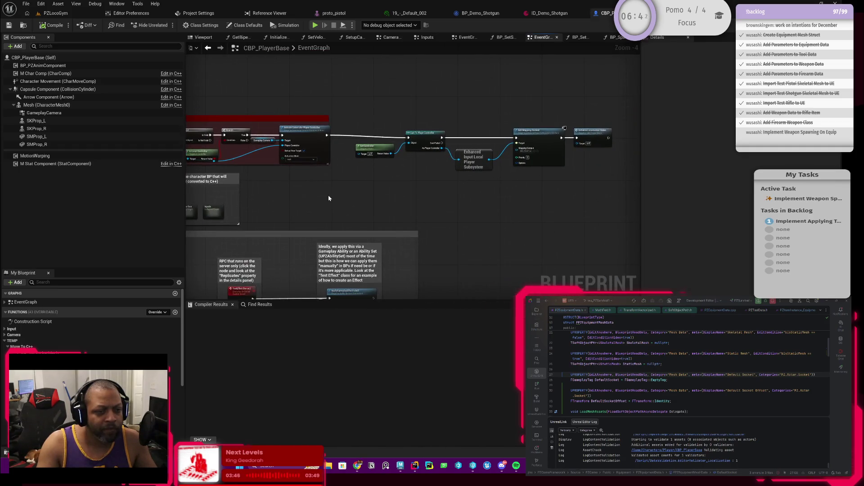
pyautogui.moveTo(479, 182)
pyautogui.mouseDown()
pyautogui.moveTo(336, 193)
pyautogui.moveTo(511, 123)
pyautogui.moveTo(394, 167)
pyautogui.moveTo(407, 126)
pyautogui.mouseUp()
pyautogui.scroll(2, 505, 116)
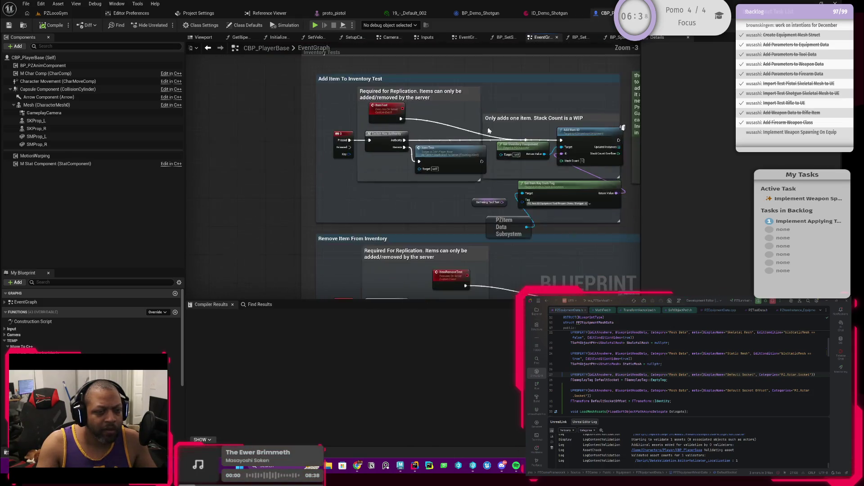
pyautogui.moveTo(506, 117); pyautogui.dragTo(459, 114)
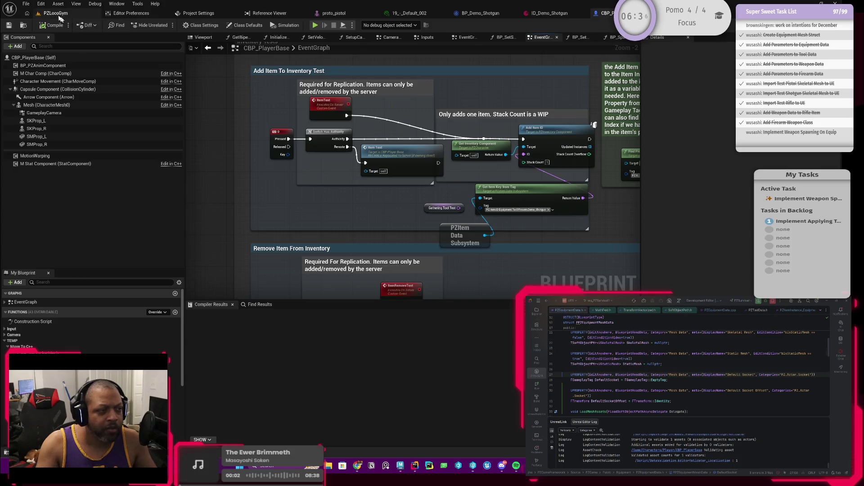
pyautogui.click(59, 15)
# Play-test PZLocoGym, which prints 'Item owner was invalid', then return to BP_Demo_Shotgun's graph
pyautogui.click(216, 25)
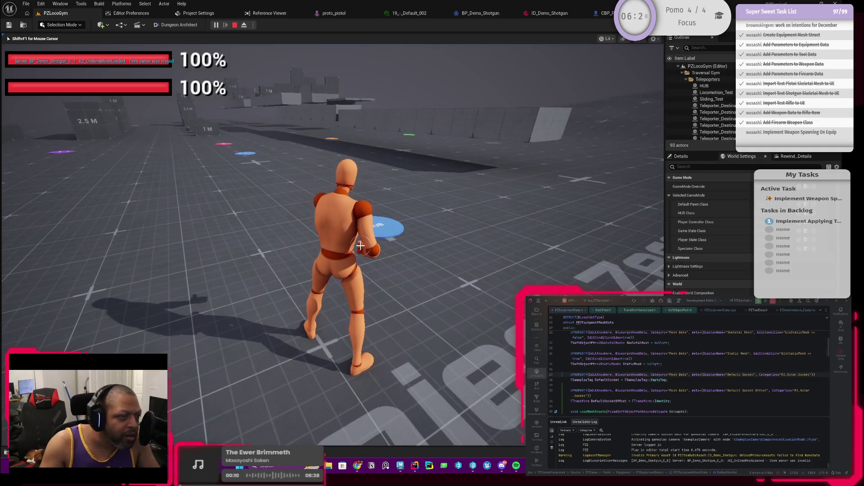
pyautogui.press('Escape')
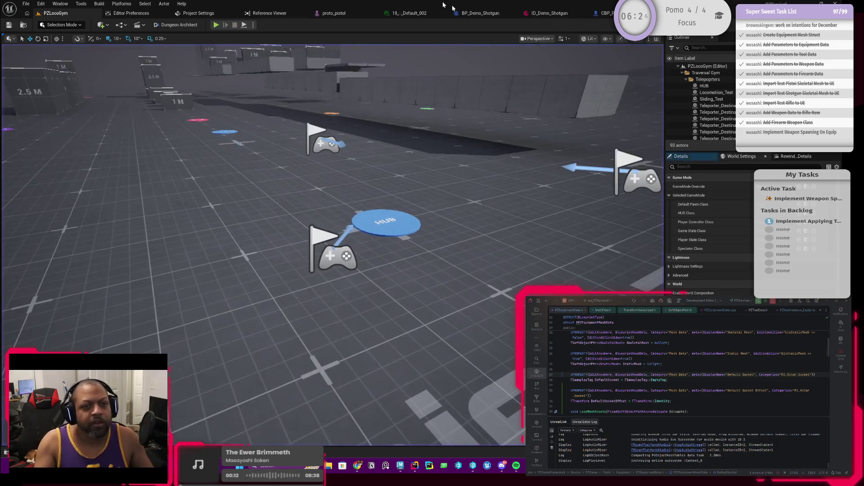
pyautogui.click(603, 13)
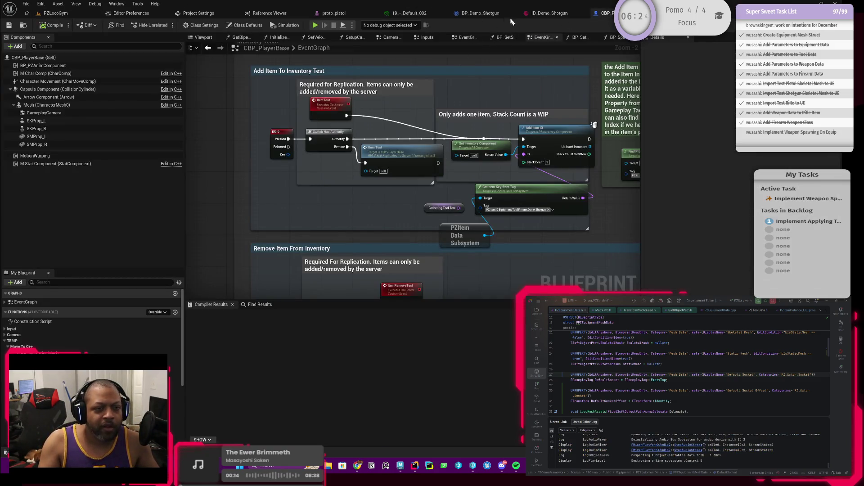
pyautogui.click(499, 13)
pyautogui.moveTo(315, 141); pyautogui.dragTo(376, 114)
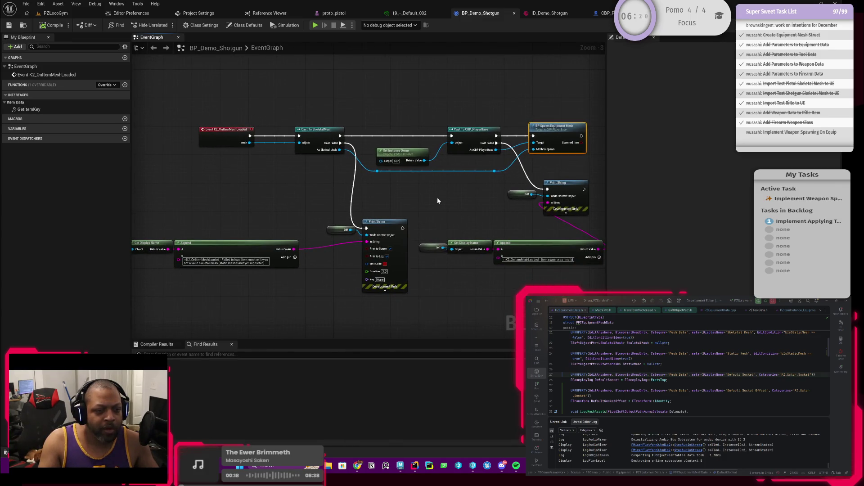
# Locate the Cast To CBP_PlayerBase, Get Instance Owner and owner-error Append nodes
pyautogui.scroll(2, 425, 198)
pyautogui.moveTo(433, 175); pyautogui.dragTo(524, 215)
pyautogui.moveTo(437, 199); pyautogui.dragTo(444, 212)
pyautogui.click(426, 143)
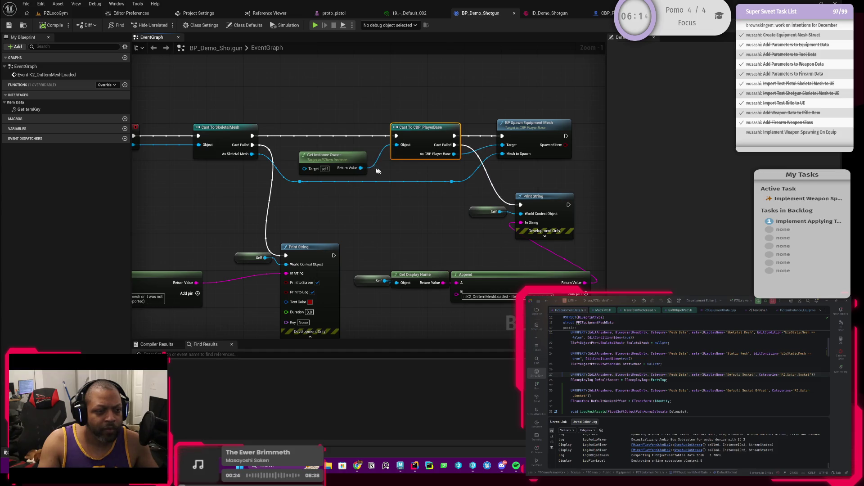
pyautogui.click(340, 160)
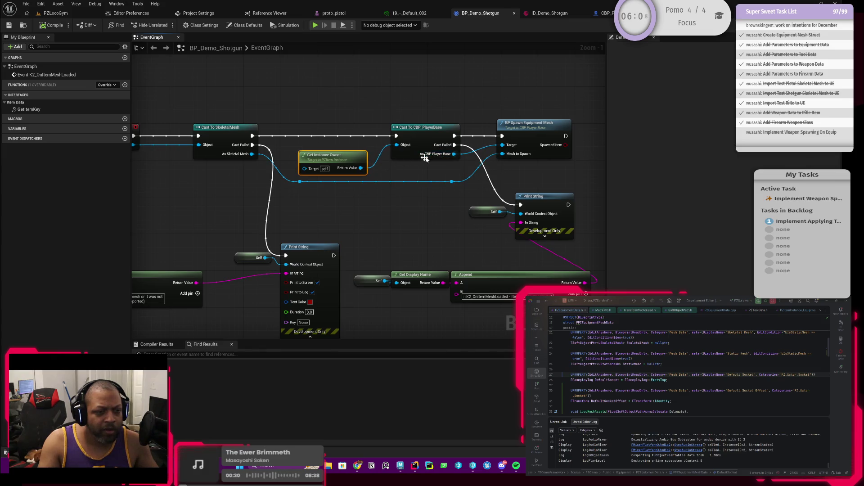
pyautogui.moveTo(428, 159)
pyautogui.mouseDown()
pyautogui.moveTo(420, 179)
pyautogui.moveTo(397, 192)
pyautogui.moveTo(357, 176)
pyautogui.moveTo(347, 162)
pyautogui.moveTo(341, 81)
pyautogui.mouseUp()
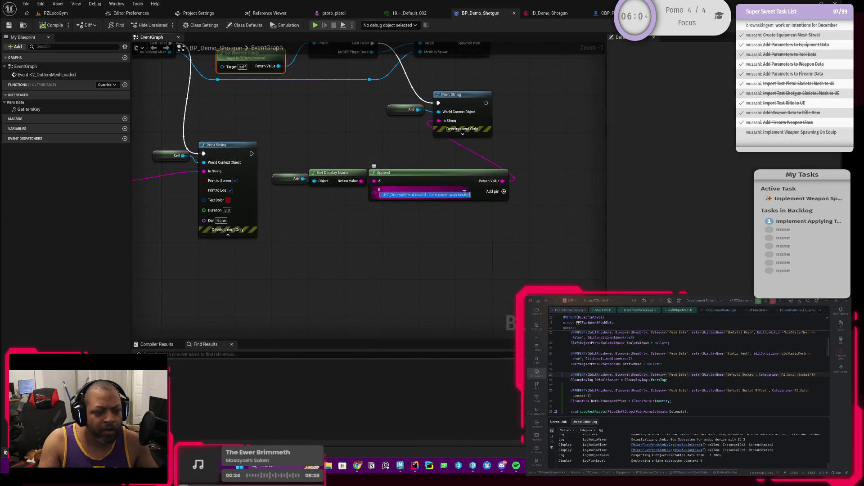
# Add Append pins for 'Instance Owner ->' and the owner's display name, then compile
pyautogui.click(504, 191)
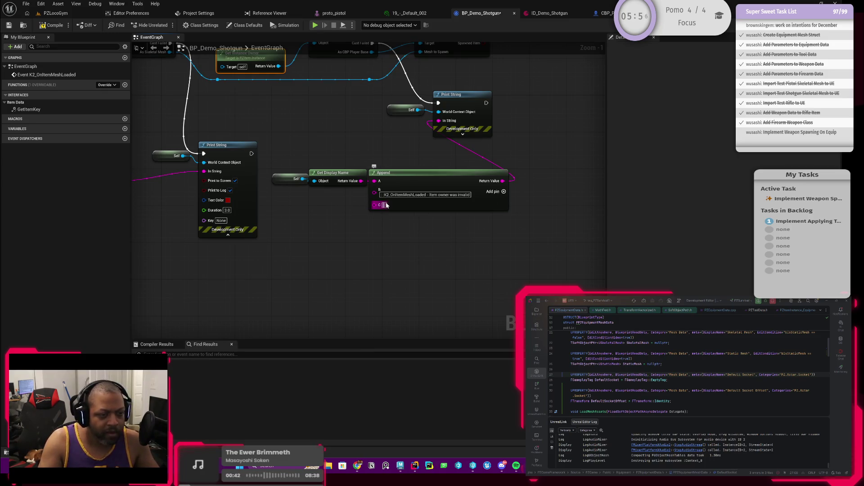
pyautogui.click(385, 205)
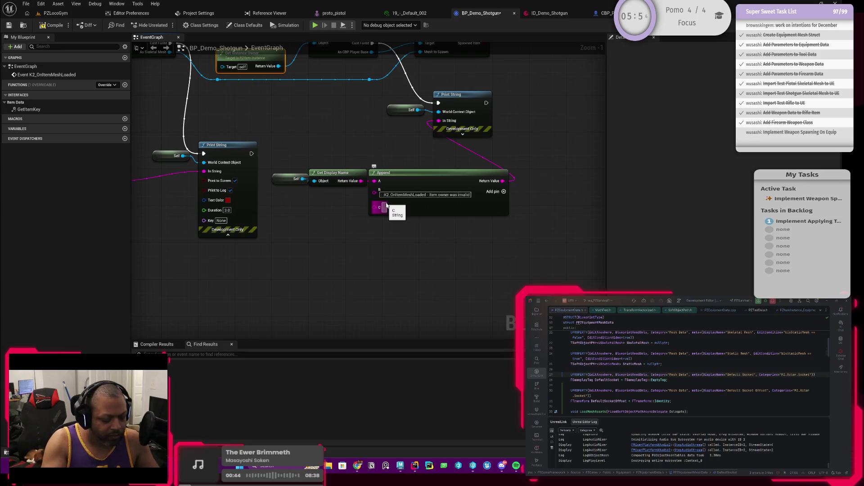
pyautogui.write('Name')
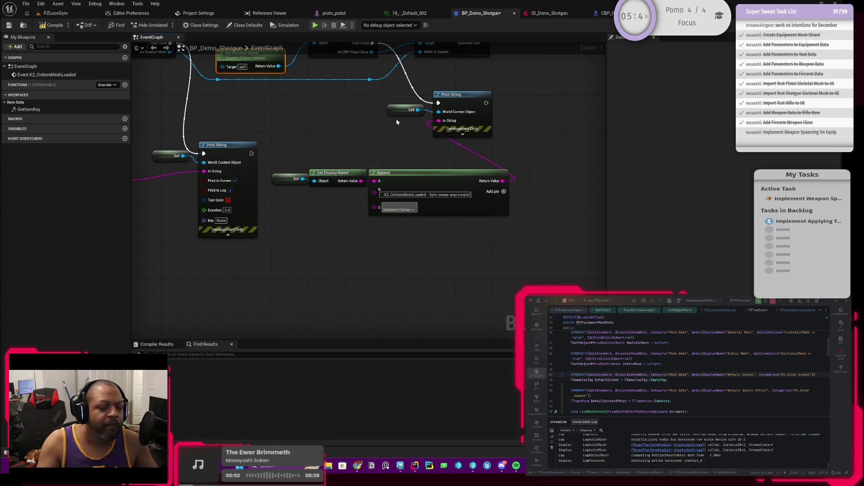
pyautogui.click(504, 192)
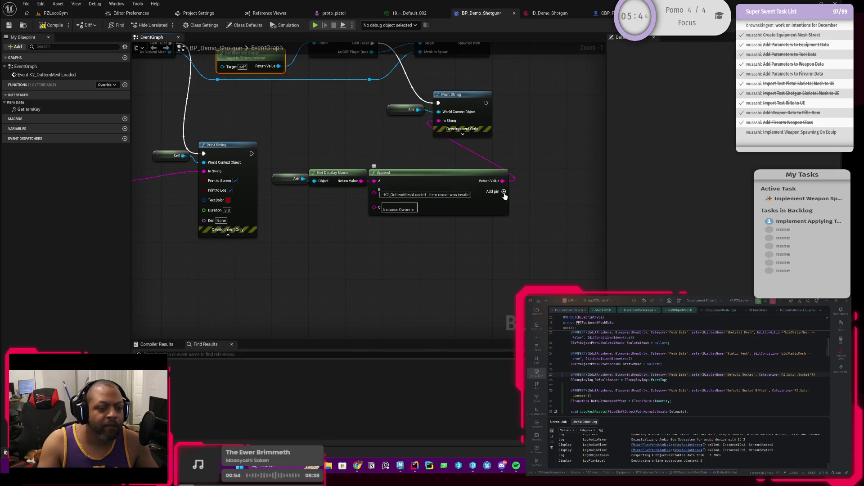
pyautogui.moveTo(318, 197)
pyautogui.mouseDown()
pyautogui.moveTo(342, 130)
pyautogui.moveTo(368, 136)
pyautogui.mouseUp()
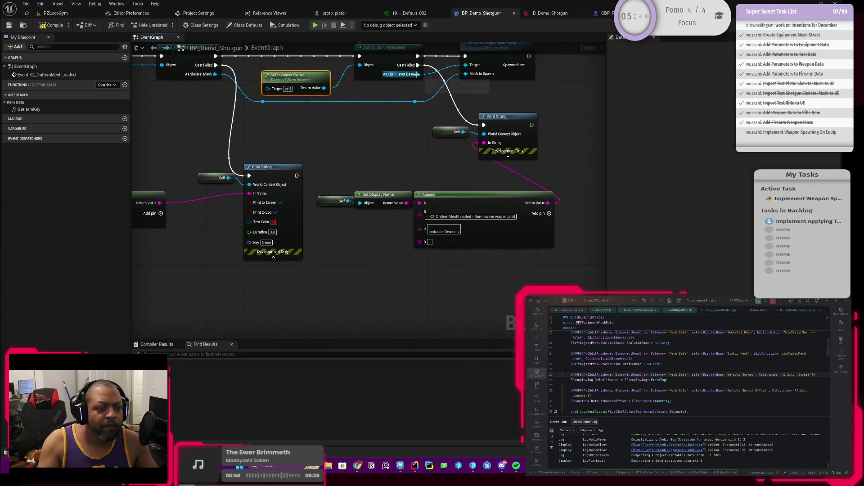
pyautogui.moveTo(324, 88)
pyautogui.mouseDown()
pyautogui.moveTo(402, 240)
pyautogui.moveTo(425, 248)
pyautogui.mouseUp()
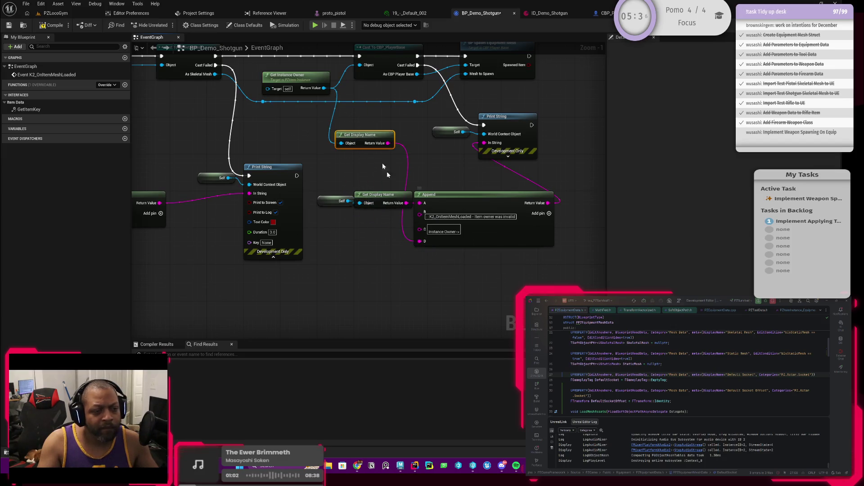
pyautogui.click(50, 26)
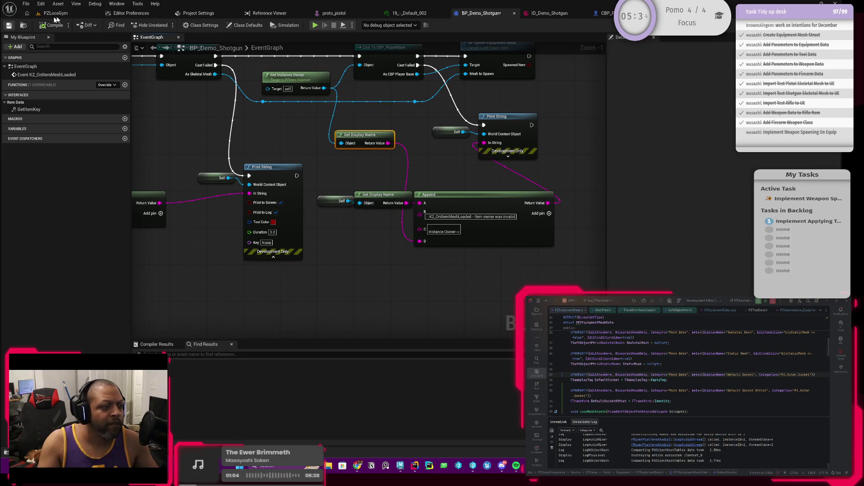
# Play-test PZLocoGym again, seeing the owner reported as a BP_PZPlayerState, then return to CBP_PlayerBase
pyautogui.click(54, 13)
pyautogui.click(225, 23)
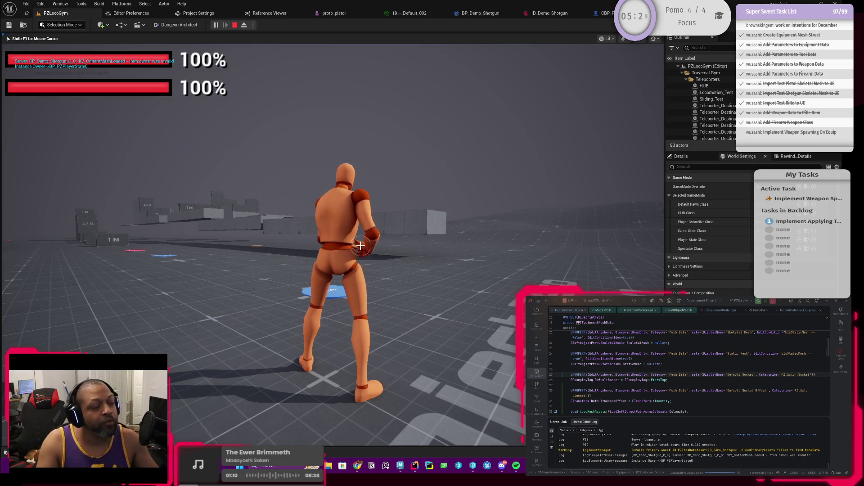
pyautogui.press('Escape')
pyautogui.click(603, 13)
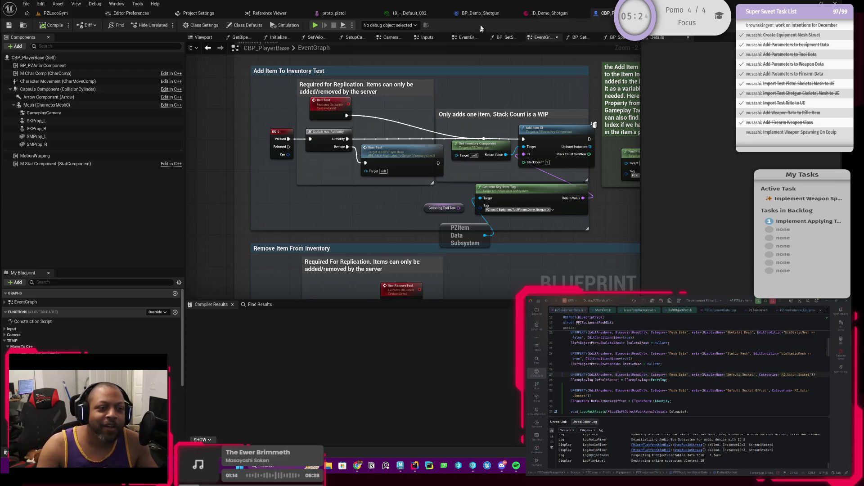
# Review the PZItem Data Subsystem and Add Item test nodes, then go back to BP_Demo_Shotgun
pyautogui.scroll(-2, 552, 87)
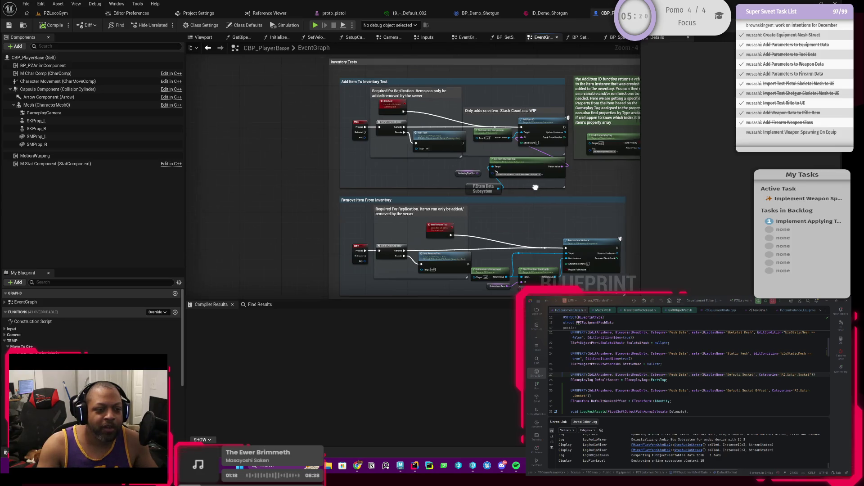
pyautogui.scroll(2, 537, 186)
pyautogui.click(370, 185)
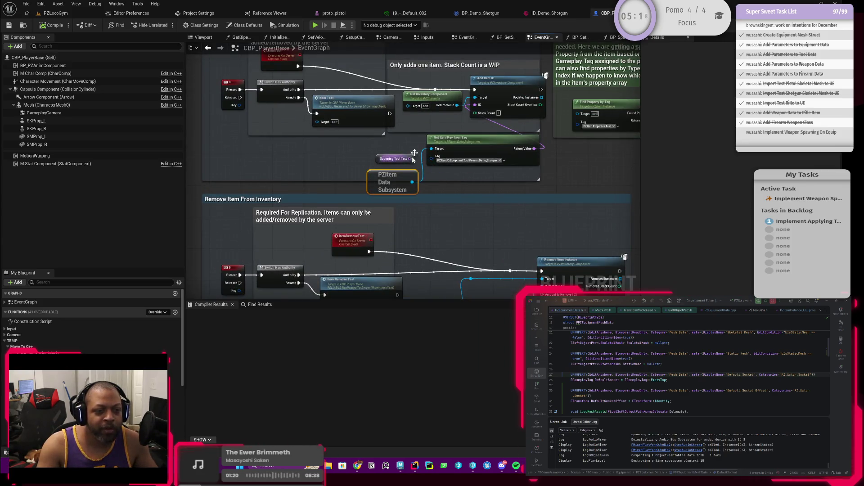
pyautogui.moveTo(424, 137); pyautogui.dragTo(410, 160)
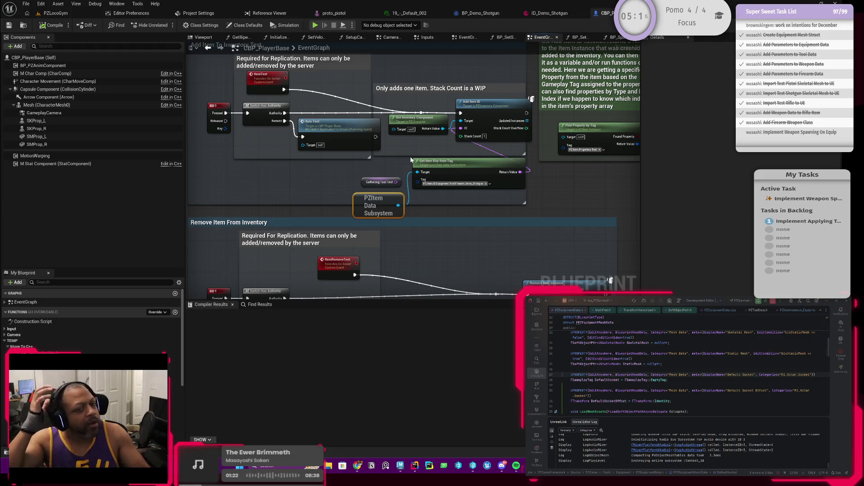
pyautogui.scroll(-1, 410, 155)
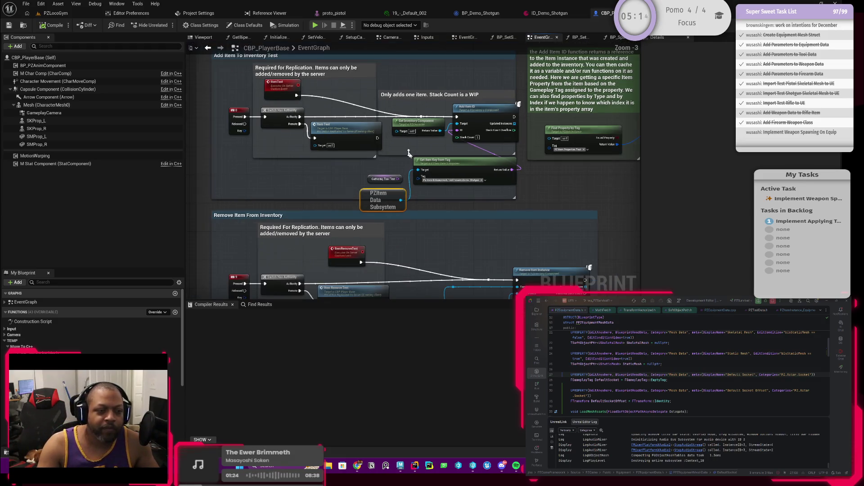
pyautogui.scroll(1, 409, 153)
pyautogui.scroll(1, 409, 153)
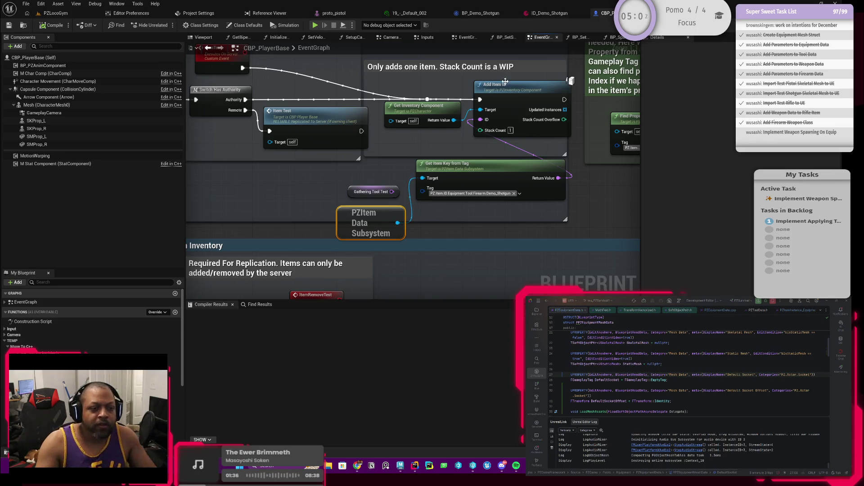
pyautogui.scroll(-1, 437, 131)
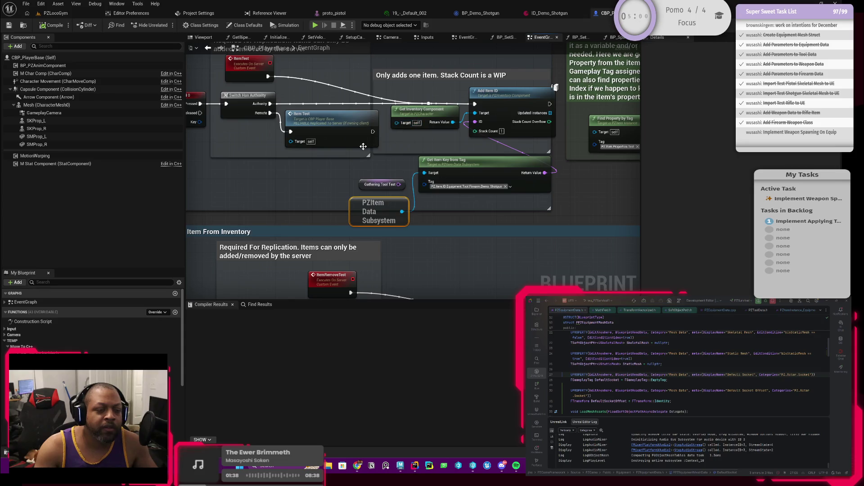
pyautogui.click(468, 18)
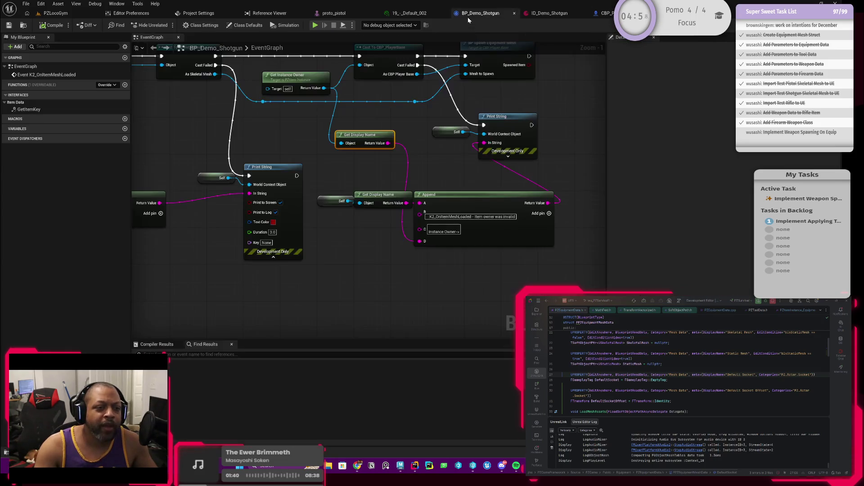
# Nudge Get Instance Owner up and left and bring the Append node fully into view
pyautogui.moveTo(282, 128)
pyautogui.mouseDown()
pyautogui.moveTo(425, 192)
pyautogui.moveTo(359, 223)
pyautogui.mouseUp()
pyautogui.moveTo(370, 176); pyautogui.dragTo(289, 170)
pyautogui.scroll(-2, 342, 178)
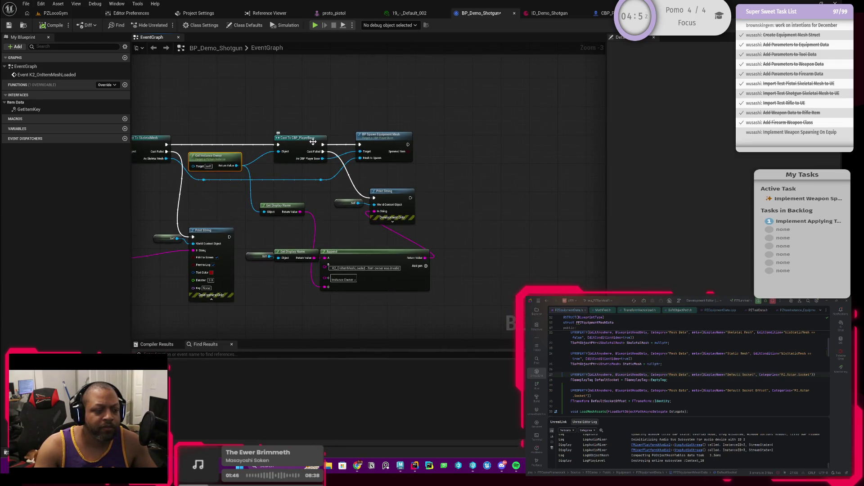
pyautogui.scroll(3, 247, 158)
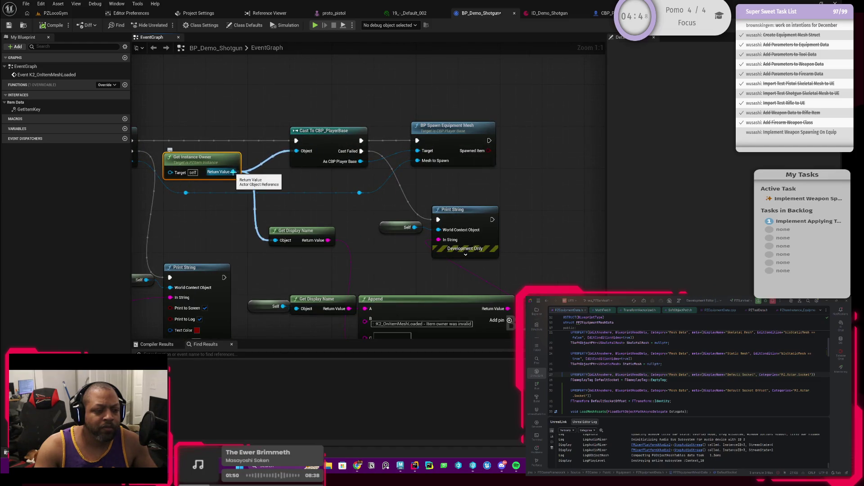
pyautogui.moveTo(268, 174); pyautogui.dragTo(249, 118)
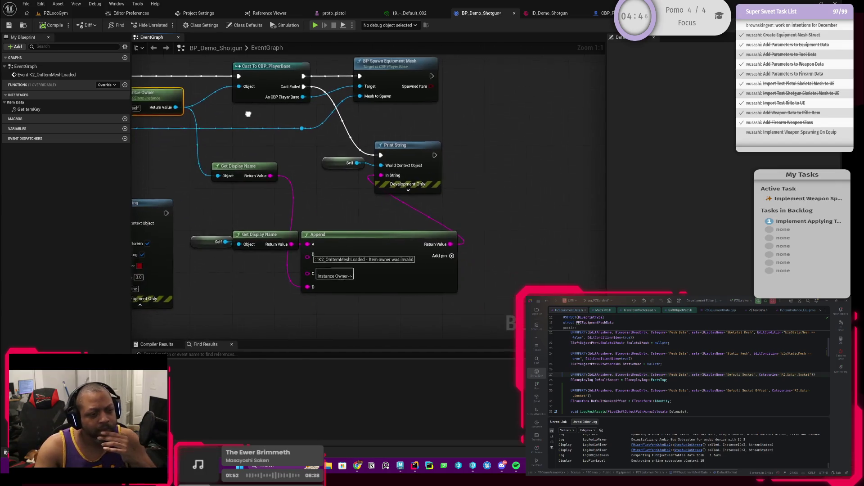
pyautogui.scroll(-1, 312, 148)
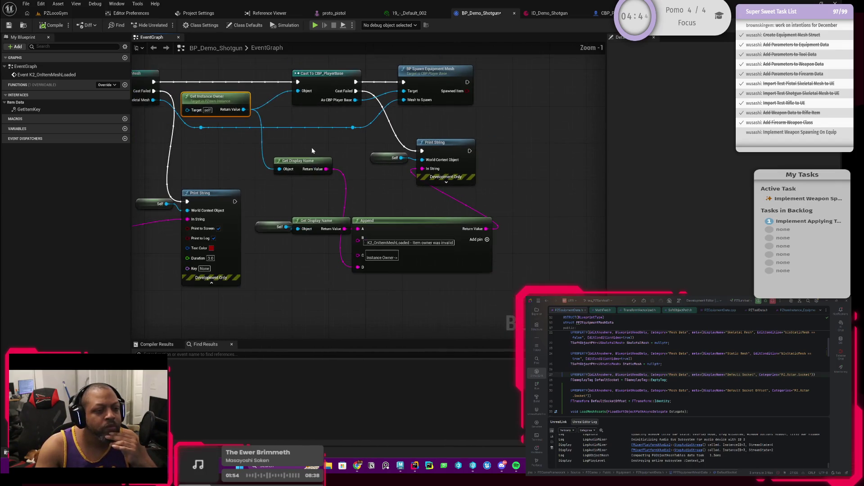
# Shift Print String right and pull a wire from Get Instance Owner's Return Value
pyautogui.moveTo(311, 147); pyautogui.dragTo(292, 164)
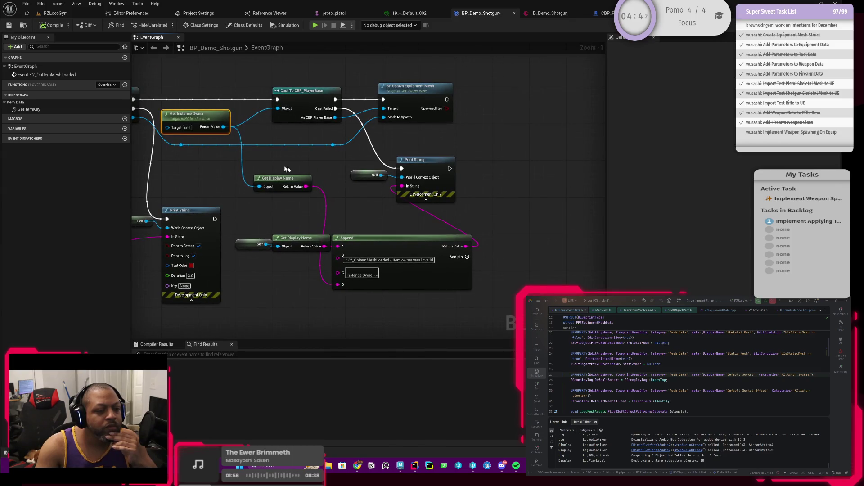
pyautogui.moveTo(428, 170); pyautogui.dragTo(516, 170)
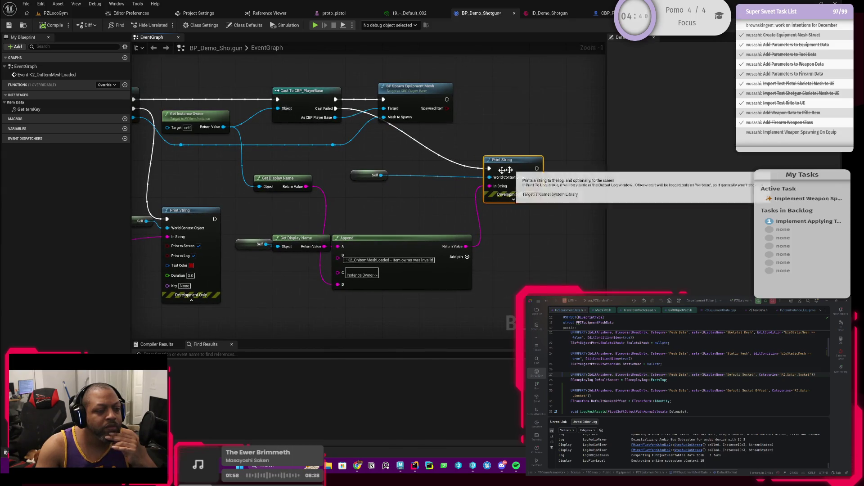
pyautogui.moveTo(365, 159); pyautogui.dragTo(467, 179)
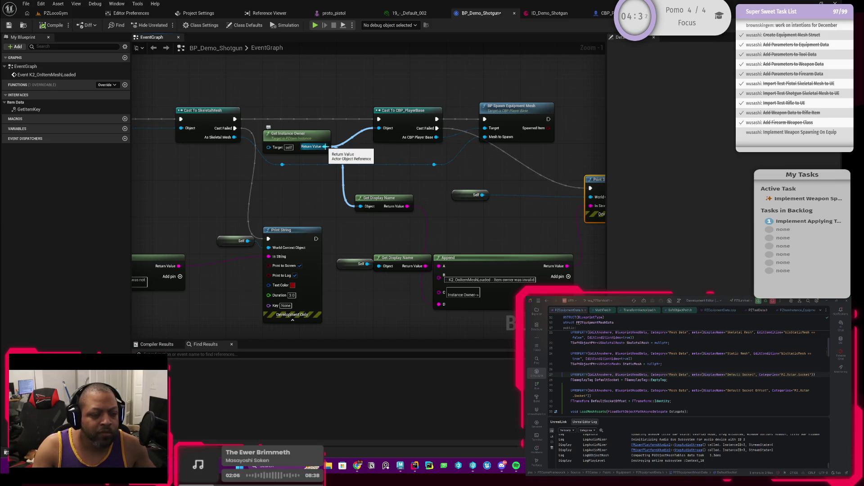
pyautogui.moveTo(324, 146); pyautogui.dragTo(363, 96)
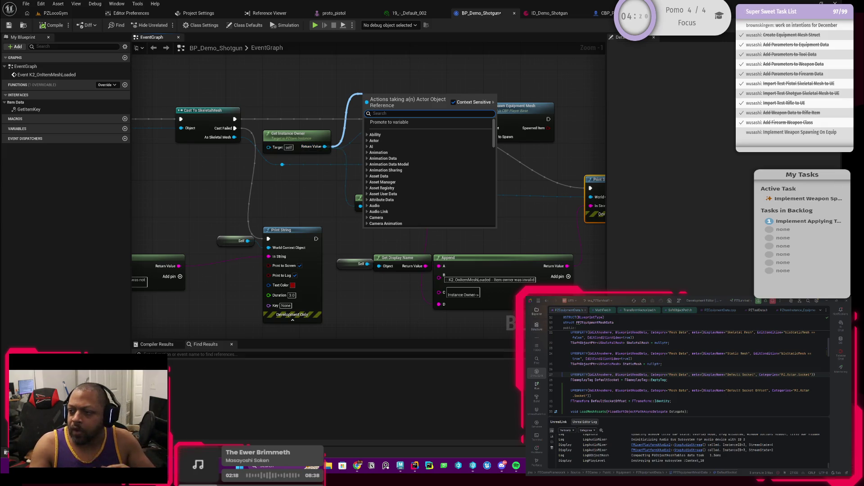
# In Rider, open PZPlayerState.h from the Solution Explorer file tree
pyautogui.click(536, 310)
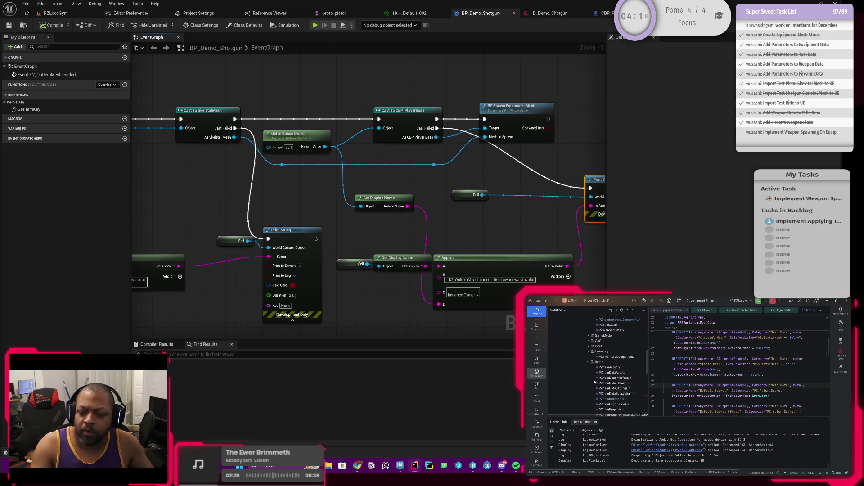
pyautogui.scroll(-6, 594, 382)
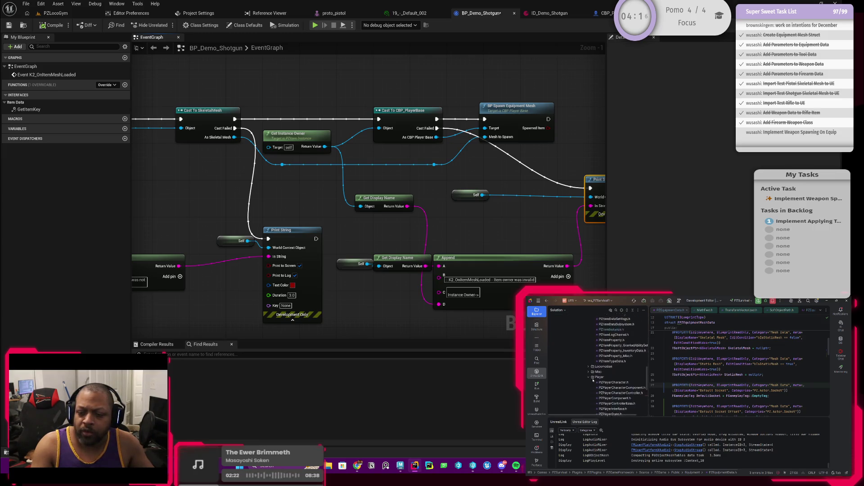
pyautogui.doubleClick(607, 376)
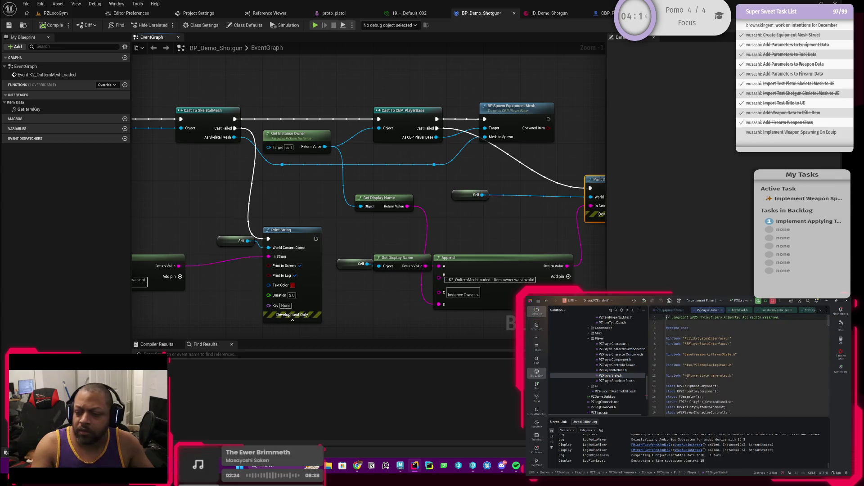
# Scroll through the header and jump to the IPZPlayerStateInterface declaration in PZPlayerStateInterface.h
pyautogui.scroll(-3, 738, 365)
pyautogui.scroll(-2, 729, 368)
pyautogui.scroll(2, 729, 368)
pyautogui.scroll(-2, 730, 369)
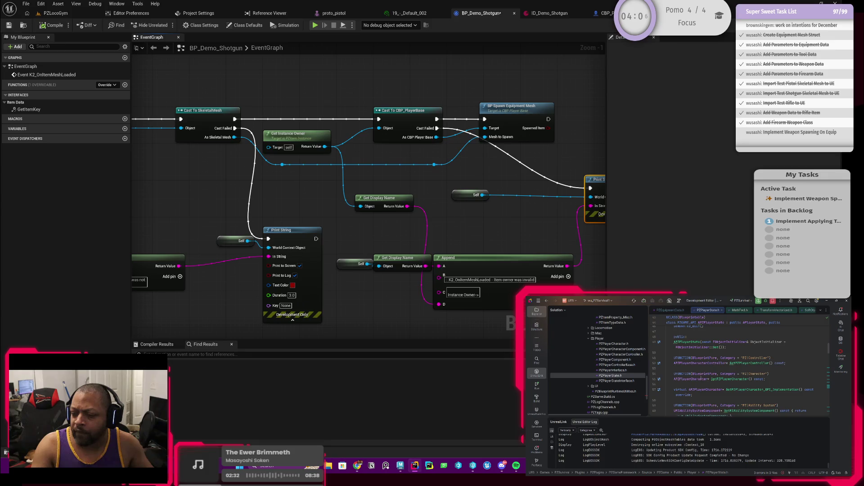
pyautogui.scroll(2, 720, 368)
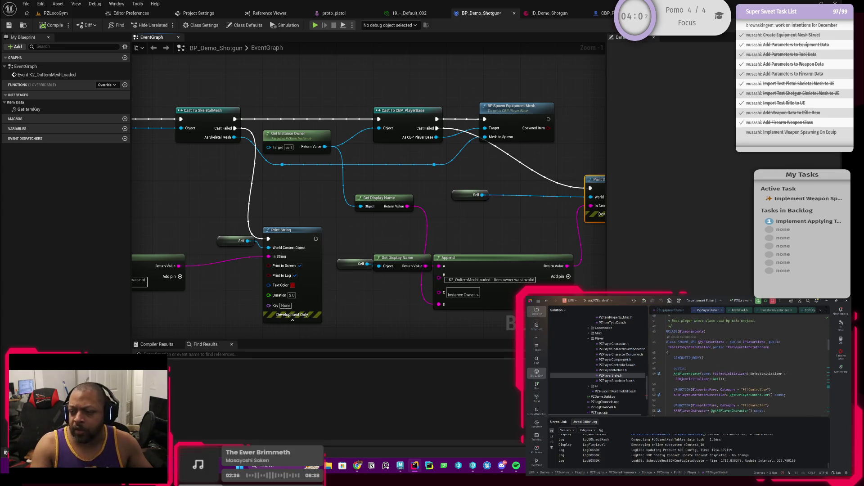
pyautogui.keyDown('ctrl'); pyautogui.click(735, 347); pyautogui.keyUp('ctrl')
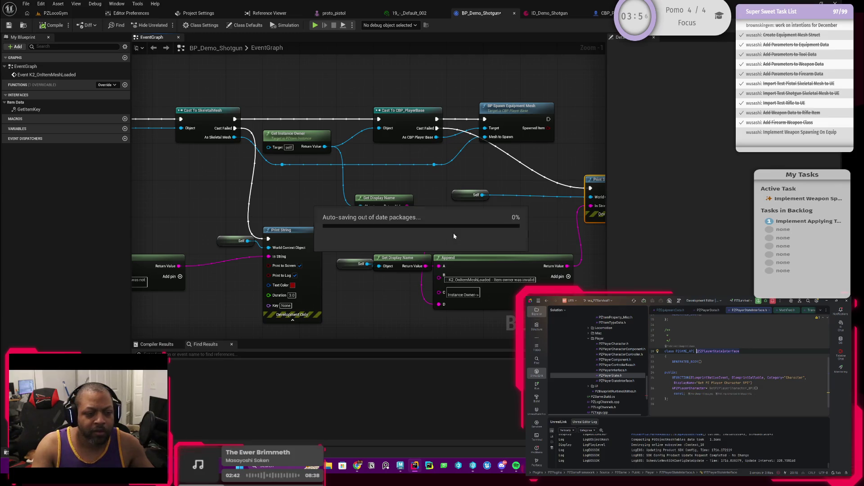
pyautogui.moveTo(386, 178)
pyautogui.mouseDown()
pyautogui.moveTo(415, 222)
pyautogui.moveTo(341, 194)
pyautogui.moveTo(338, 203)
pyautogui.mouseUp()
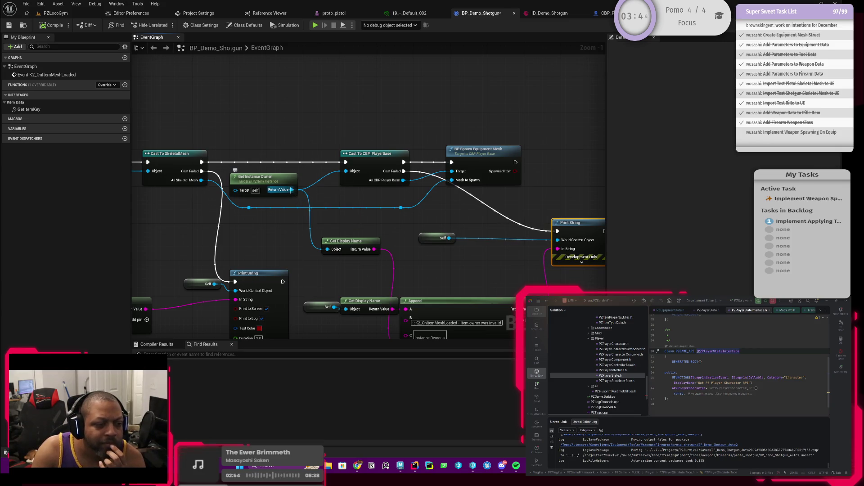
# Add a Get PZ Player Character BPI node from Get Instance Owner's Return Value
pyautogui.moveTo(290, 189); pyautogui.dragTo(337, 206)
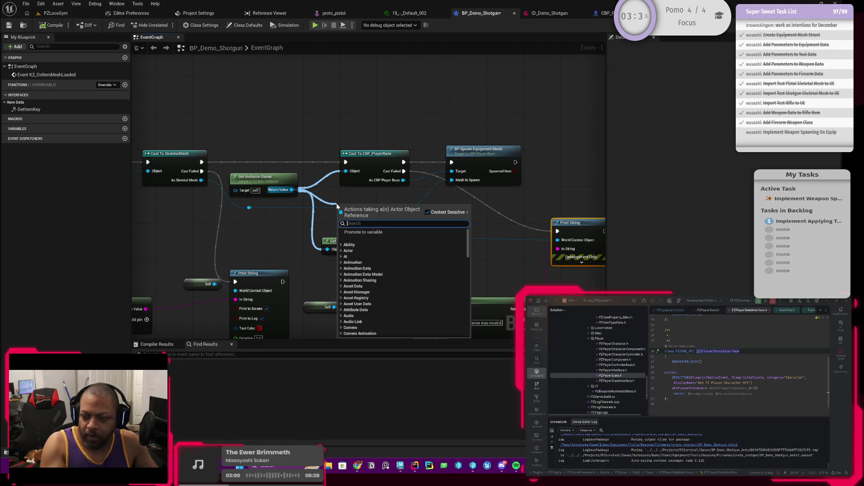
pyautogui.write('getpzpla')
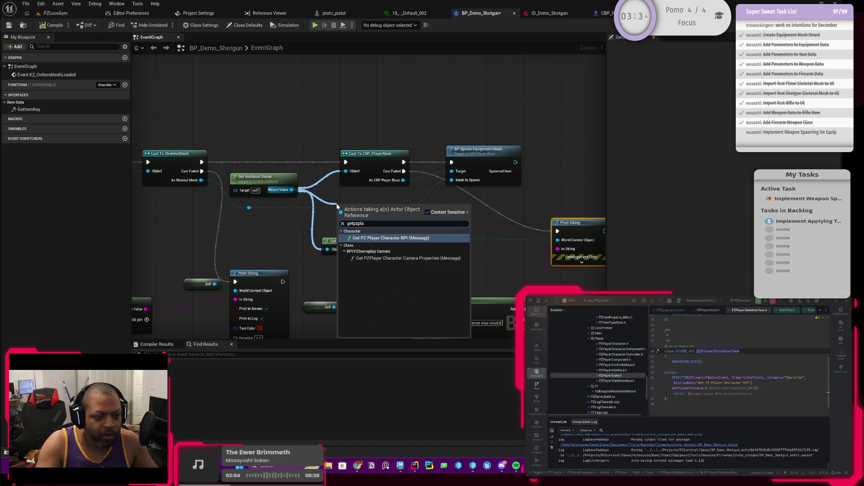
pyautogui.click(381, 240)
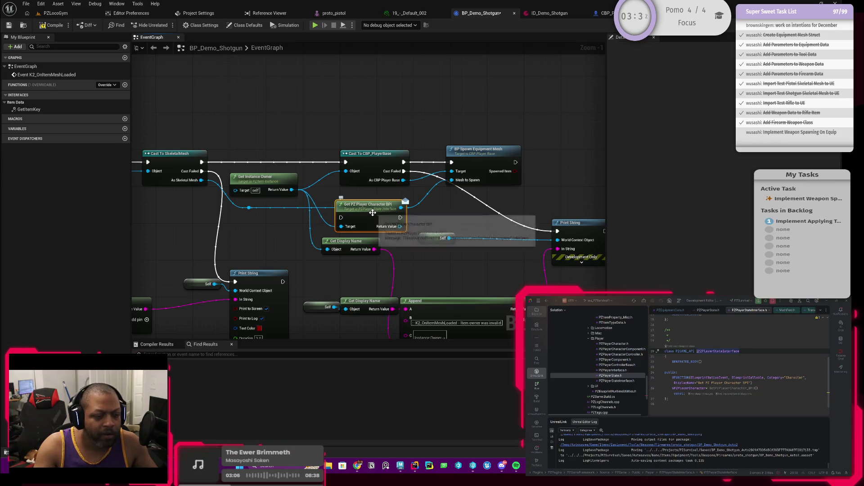
pyautogui.moveTo(369, 222); pyautogui.dragTo(361, 214)
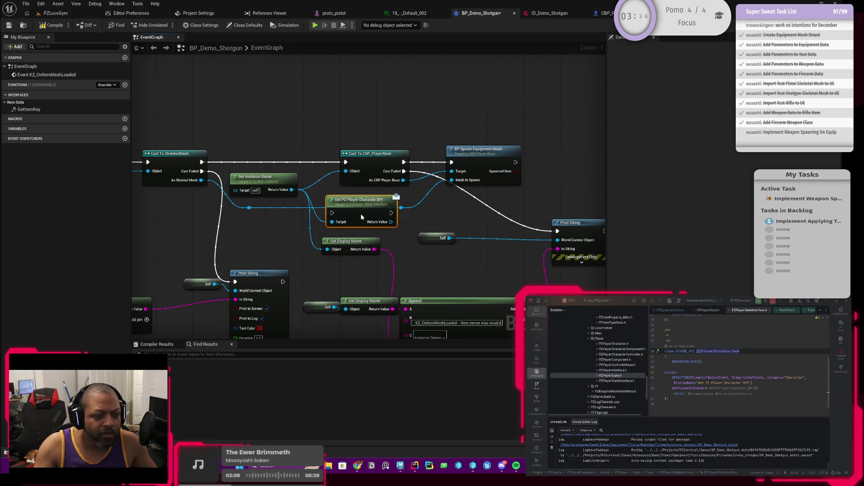
# Try replacing Cast To CBP_PlayerBase with the new node, then undo to restore the cast
pyautogui.click(373, 163)
pyautogui.press('Delete')
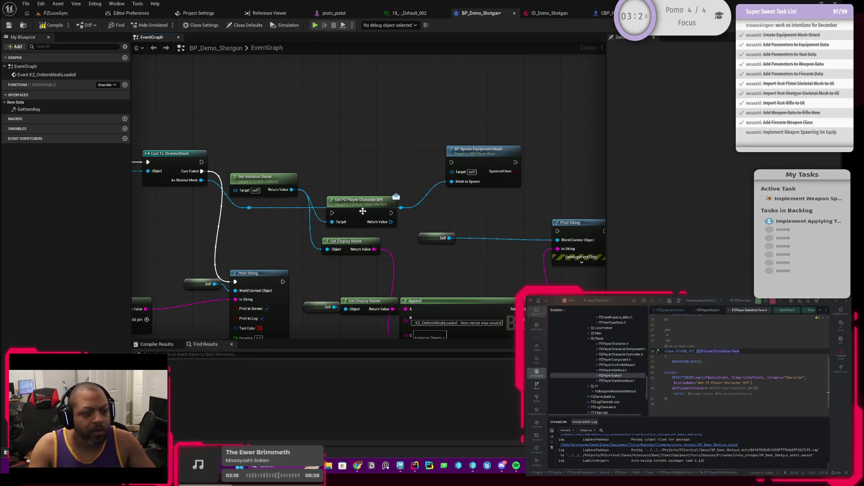
pyautogui.moveTo(365, 210); pyautogui.dragTo(360, 168)
pyautogui.moveTo(202, 162)
pyautogui.mouseDown()
pyautogui.moveTo(234, 171)
pyautogui.moveTo(342, 164)
pyautogui.moveTo(331, 187)
pyautogui.mouseUp()
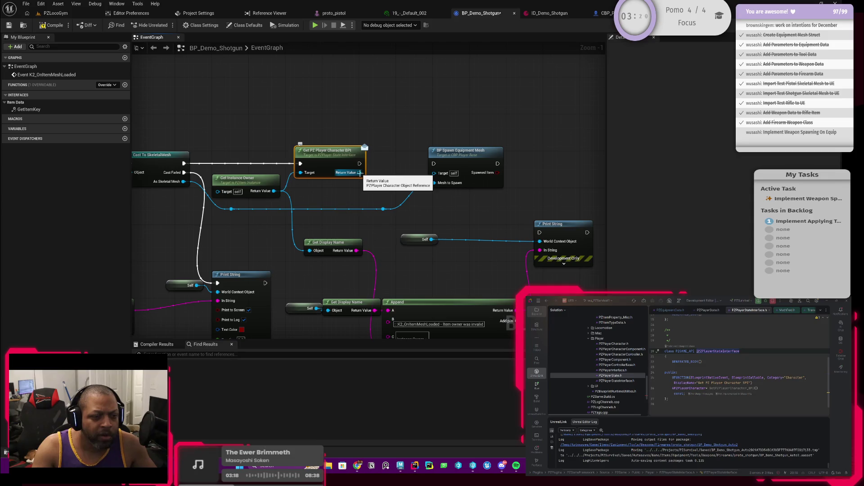
pyautogui.click(342, 204)
pyautogui.hotkey('ctrl', 'z')
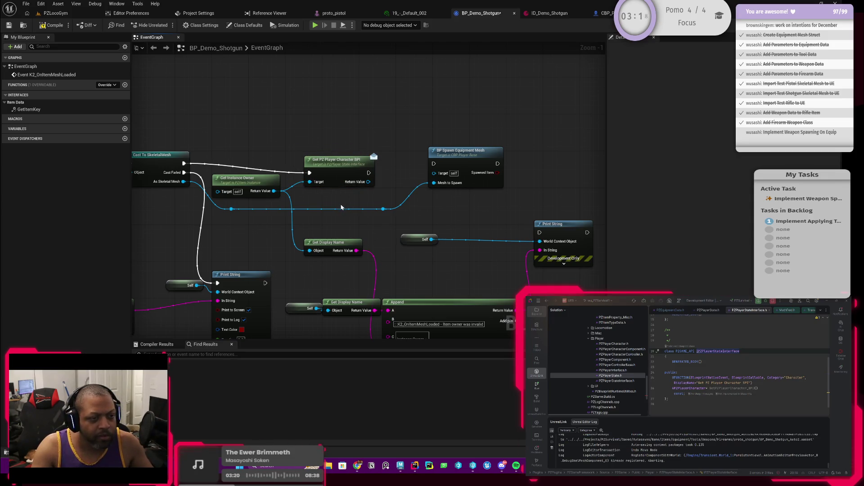
pyautogui.hotkey('ctrl', 'z')
# Chain Get PZ Player Character BPI's execution into Cast To CBP_PlayerBase and tidy the nodes
pyautogui.moveTo(301, 240); pyautogui.dragTo(304, 187)
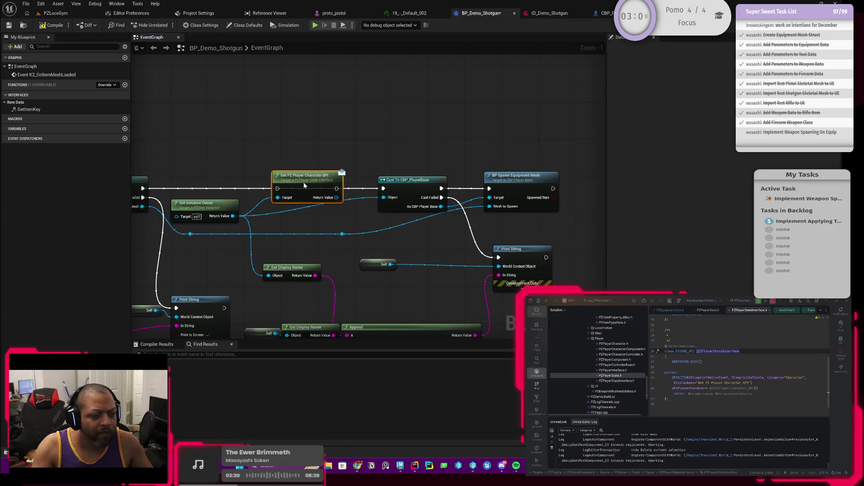
pyautogui.click(381, 189)
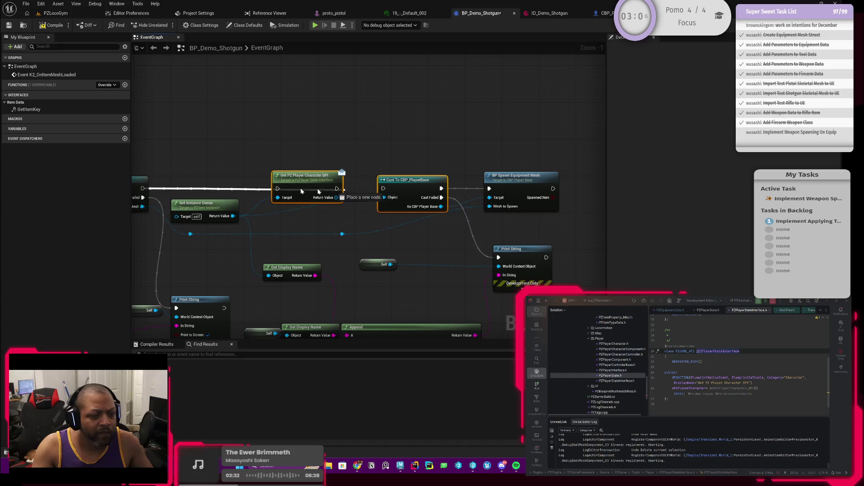
pyautogui.moveTo(337, 188)
pyautogui.mouseDown()
pyautogui.moveTo(383, 188)
pyautogui.moveTo(396, 205)
pyautogui.moveTo(383, 198)
pyautogui.moveTo(500, 224)
pyautogui.mouseUp()
pyautogui.scroll(-1, 388, 218)
pyautogui.moveTo(494, 193); pyautogui.dragTo(474, 193)
pyautogui.moveTo(422, 248); pyautogui.dragTo(440, 212)
pyautogui.moveTo(390, 222); pyautogui.dragTo(452, 225)
# Compile the blueprint and start a play test in the PZLocoGym level
pyautogui.click(55, 27)
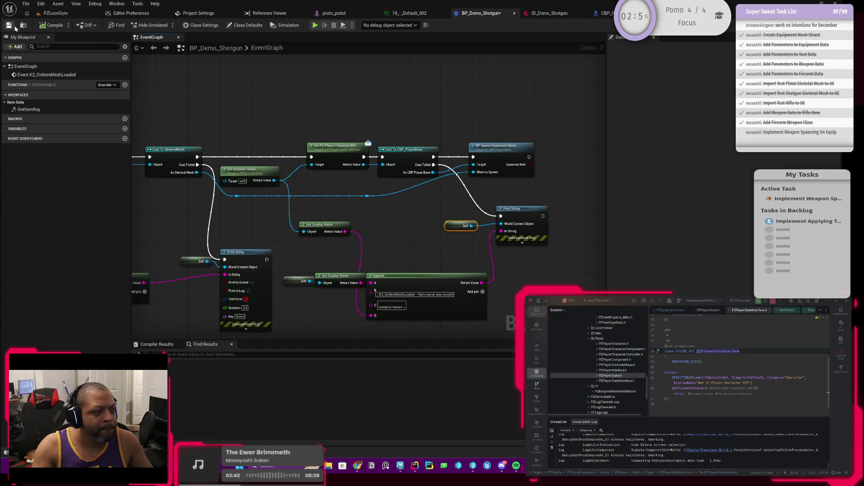
pyautogui.scroll(-1, 368, 207)
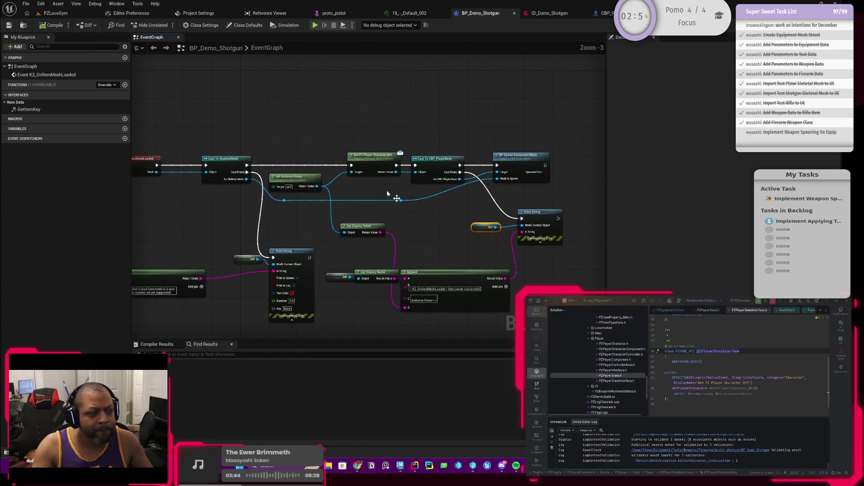
pyautogui.click(55, 13)
pyautogui.click(217, 26)
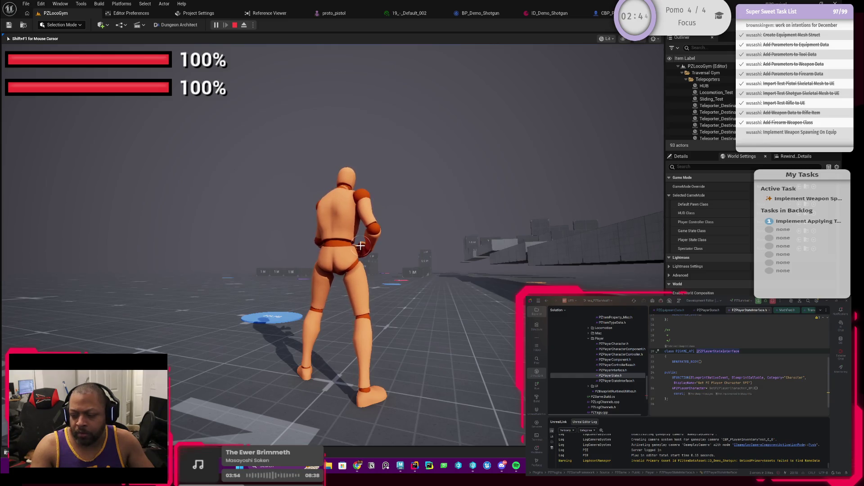
# Stop the play session and bring up the ID_Demo_Shotgun item data
pyautogui.press('Escape')
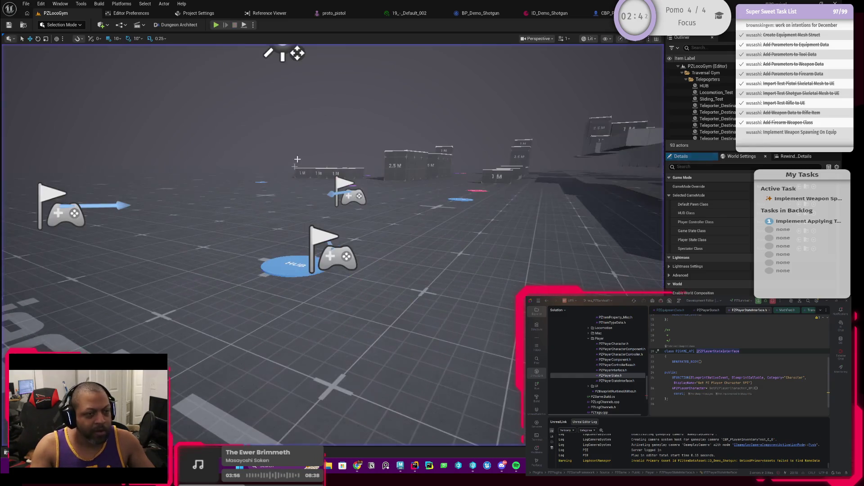
pyautogui.click(549, 13)
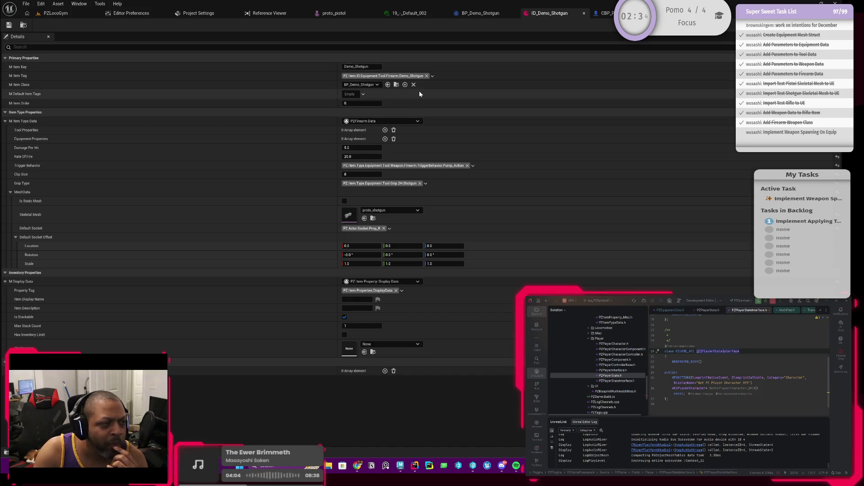
pyautogui.click(22, 26)
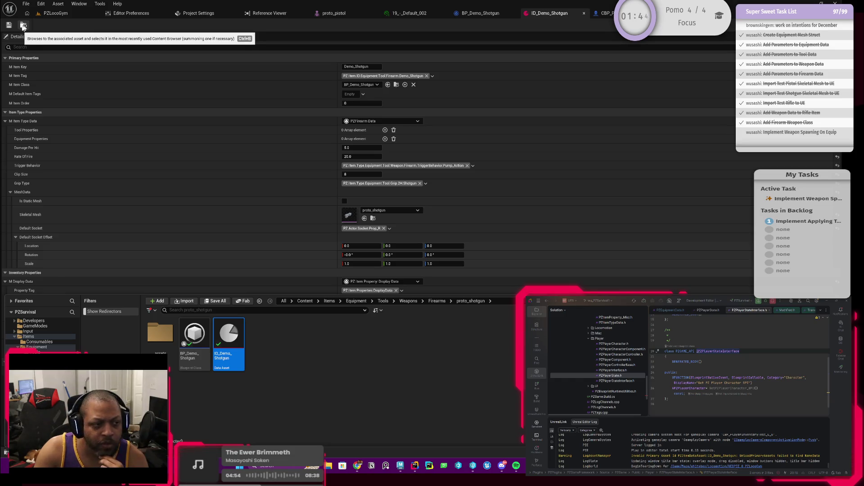
pyautogui.click(21, 26)
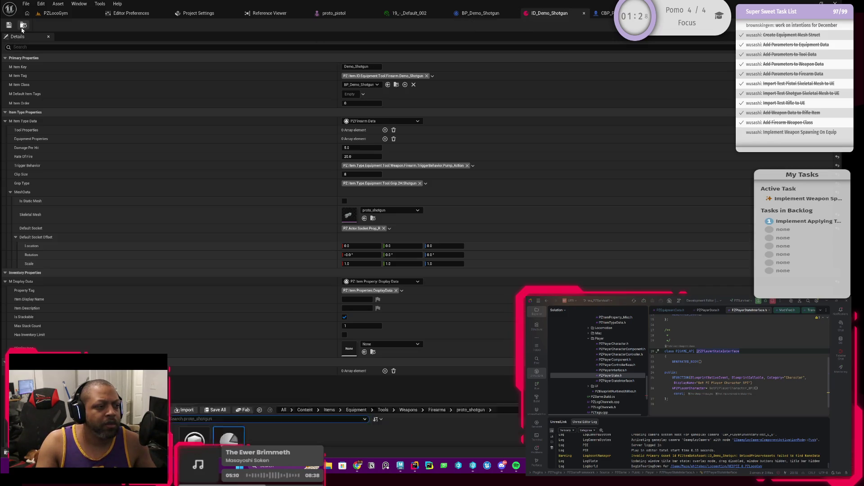
# Open ID_HandLaserCutter from Gathering > TestGatherTool in the Content Drawer
pyautogui.hotkey('ctrl', 'space')
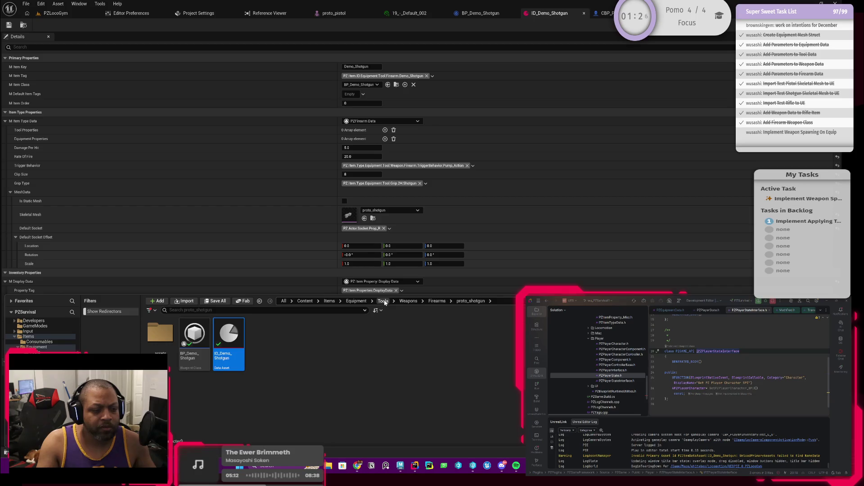
pyautogui.click(383, 301)
pyautogui.doubleClick(160, 334)
pyautogui.doubleClick(164, 335)
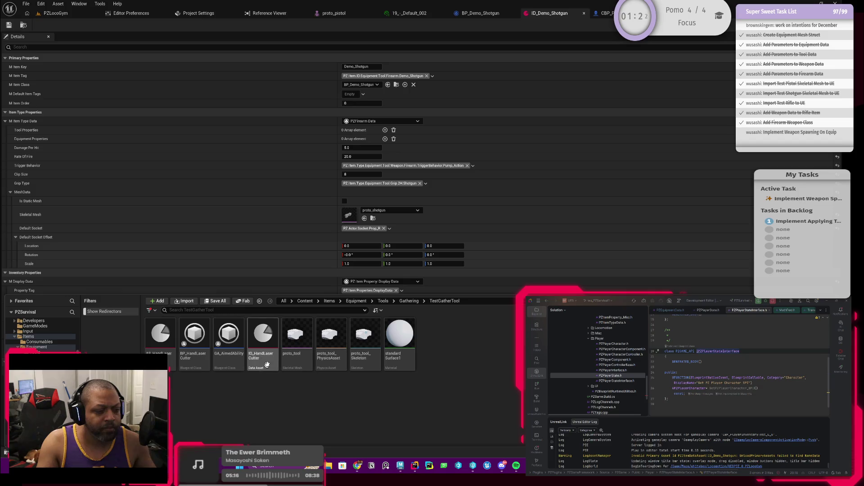
pyautogui.click(261, 358)
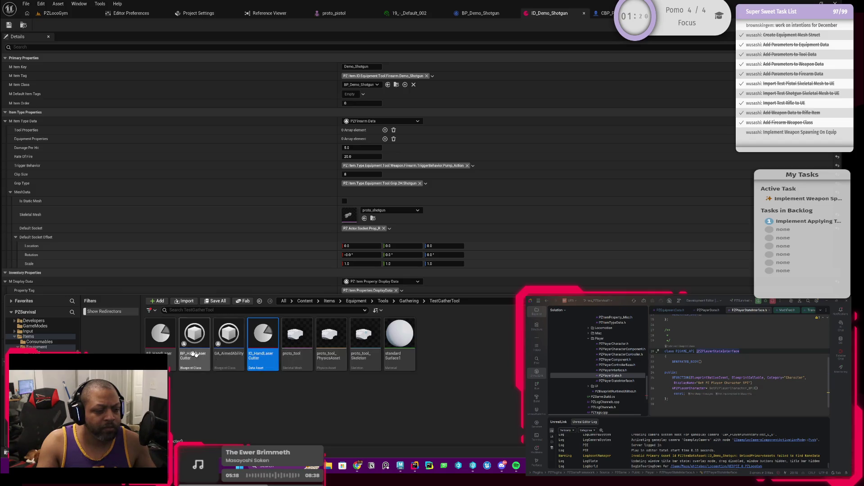
pyautogui.doubleClick(270, 354)
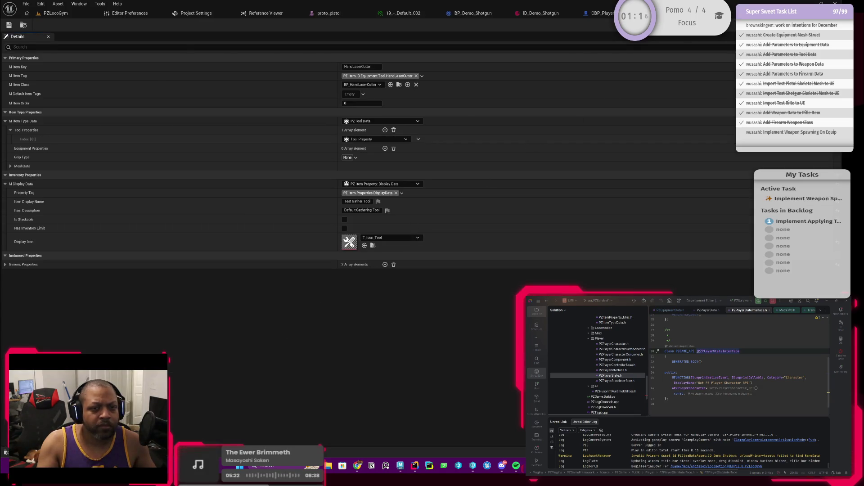
# Reopen ID_HandLaserCutter, then return to ID_Demo_Shotgun and the PZLocoGym level
pyautogui.hotkey('ctrl', 'Tab')
pyautogui.click(6, 452)
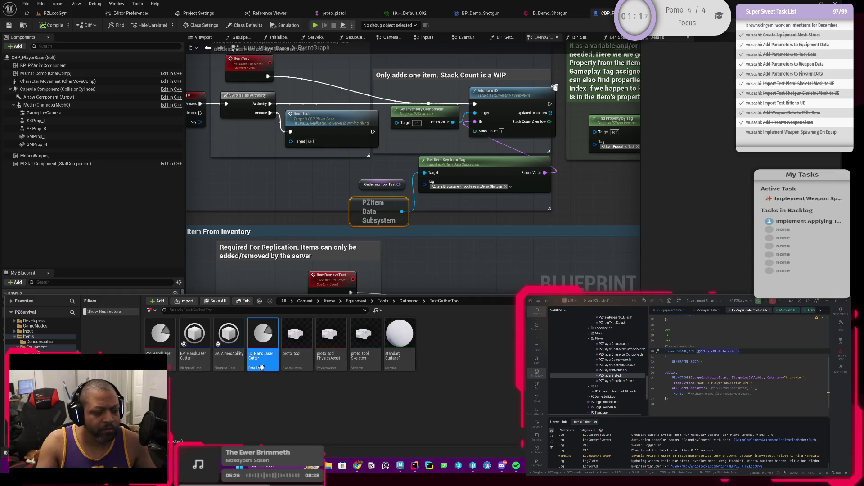
pyautogui.doubleClick(270, 341)
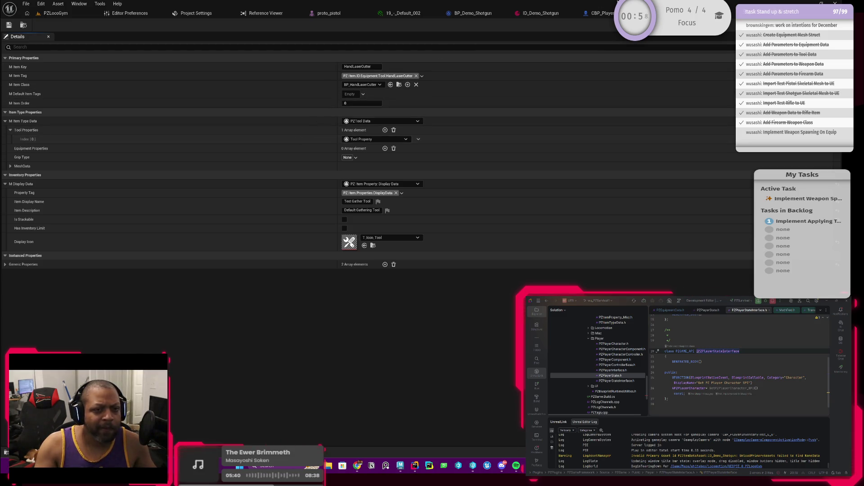
pyautogui.click(558, 17)
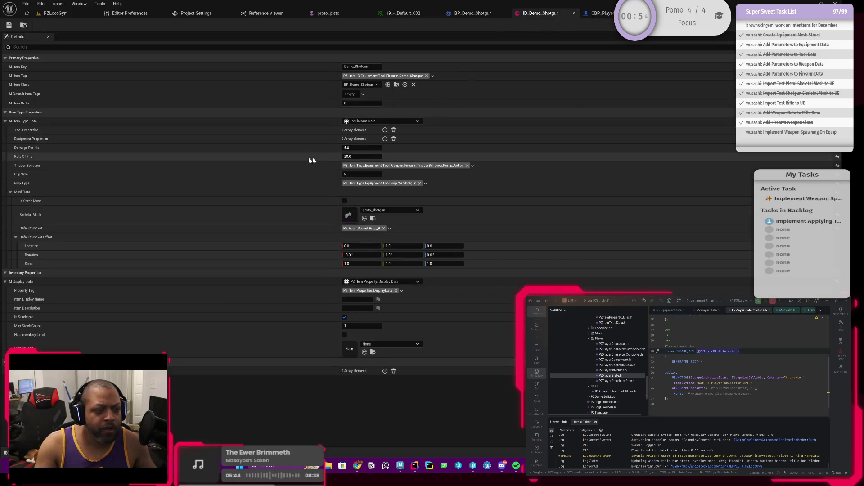
pyautogui.click(96, 13)
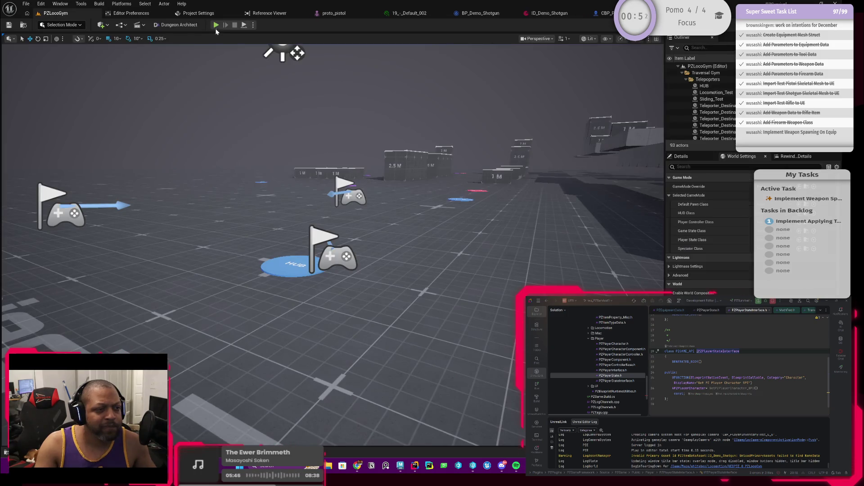
# Start a play test and look over the code editor, CBP_PlayerBase and BP_Demo_Shotgun
pyautogui.click(216, 25)
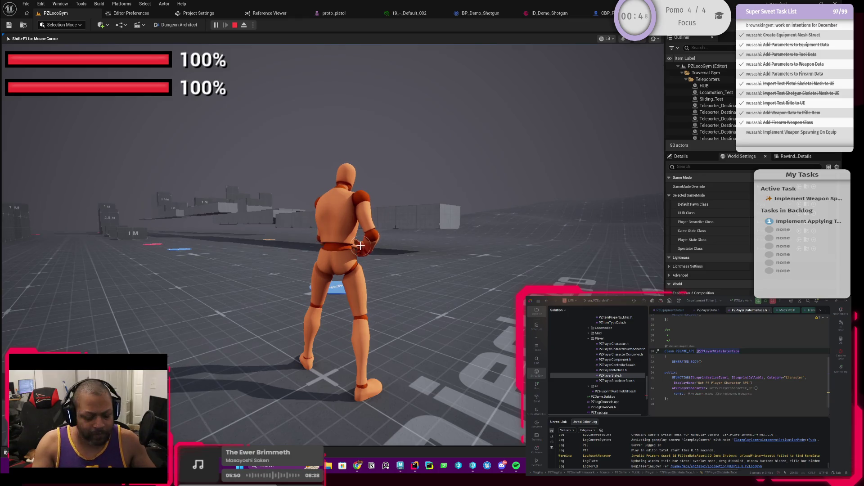
pyautogui.click(792, 449)
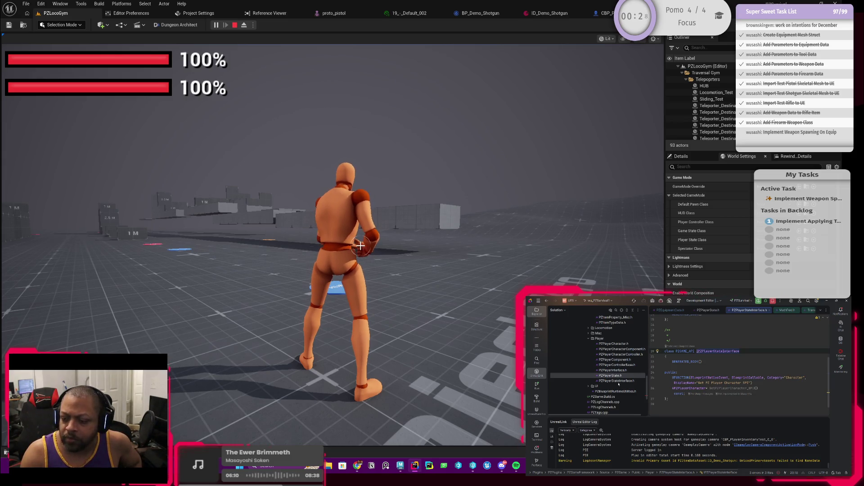
pyautogui.scroll(-4, 618, 384)
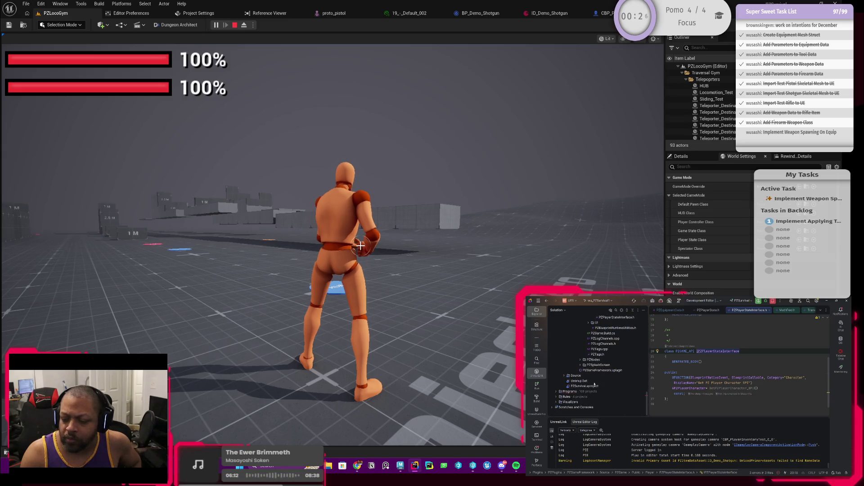
pyautogui.click(598, 13)
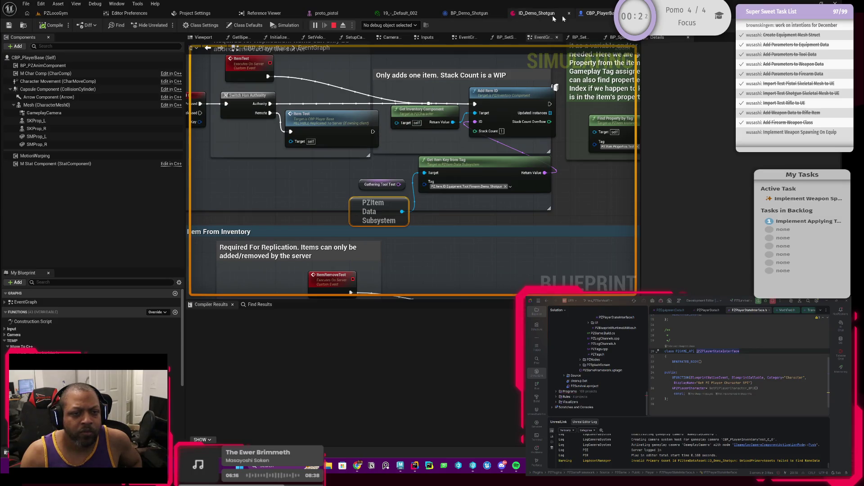
pyautogui.click(475, 14)
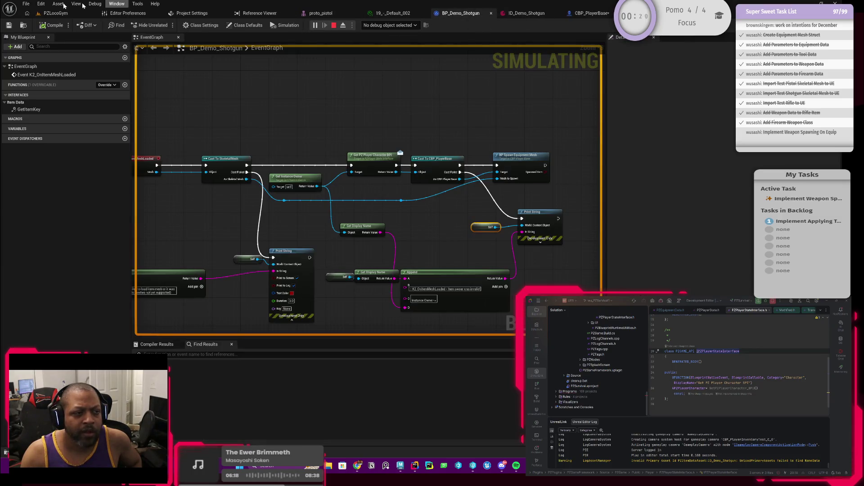
# Return to the game, open the inventory with Tab, and stop the session
pyautogui.click(55, 13)
pyautogui.press('Tab')
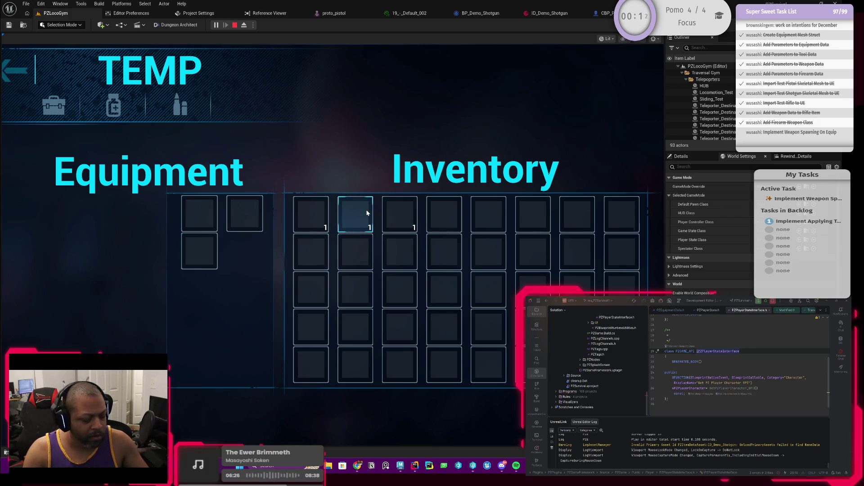
pyautogui.press('Escape')
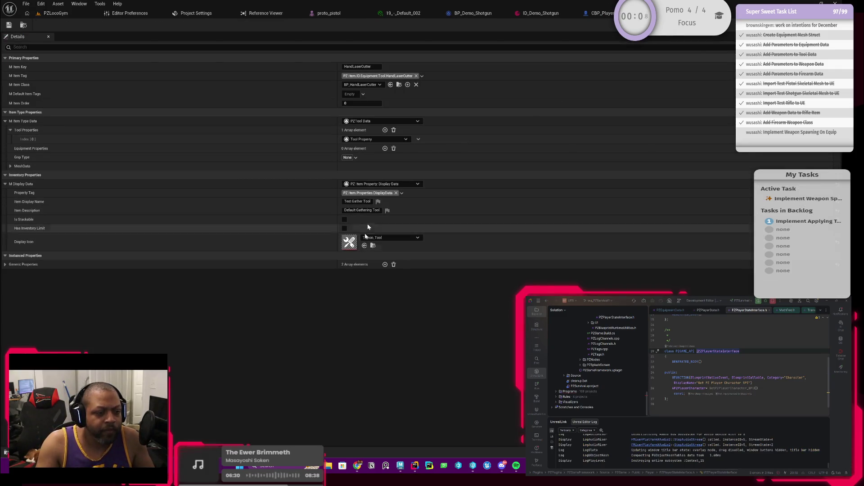
# In ID_Demo_Shotgun, open the Display Icon asset picker and search 'le'
pyautogui.click(603, 14)
pyautogui.click(537, 13)
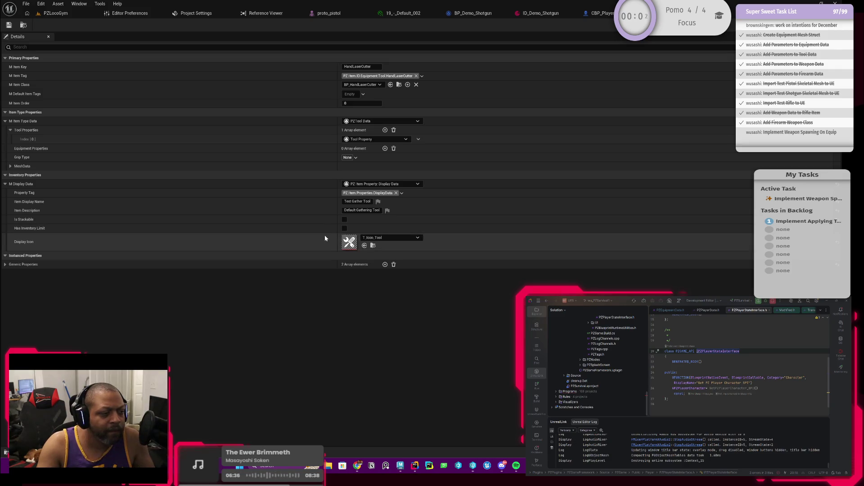
pyautogui.click(540, 13)
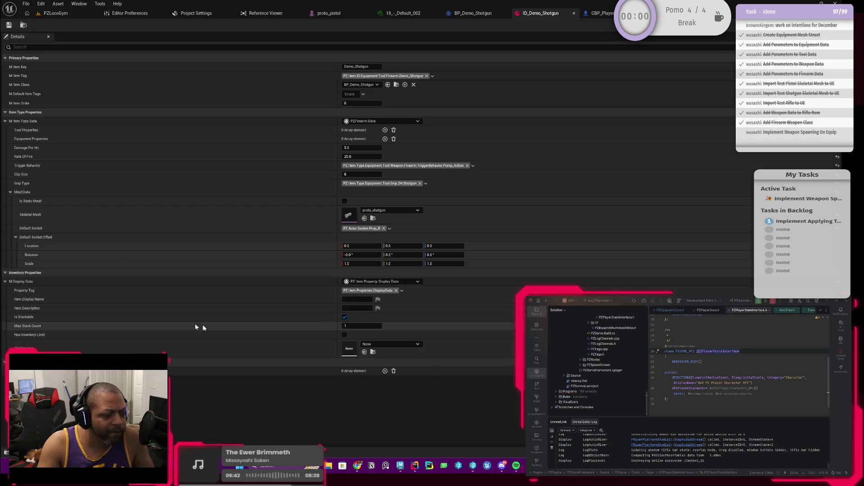
pyautogui.click(365, 343)
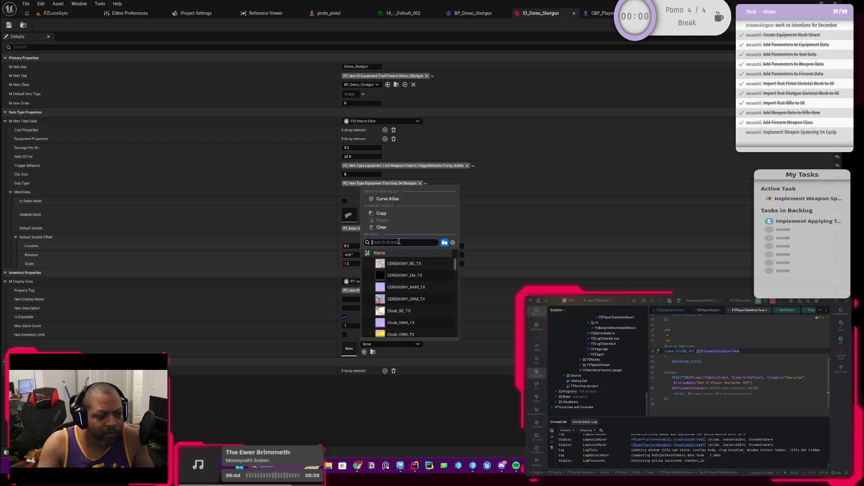
pyautogui.write('rifle')
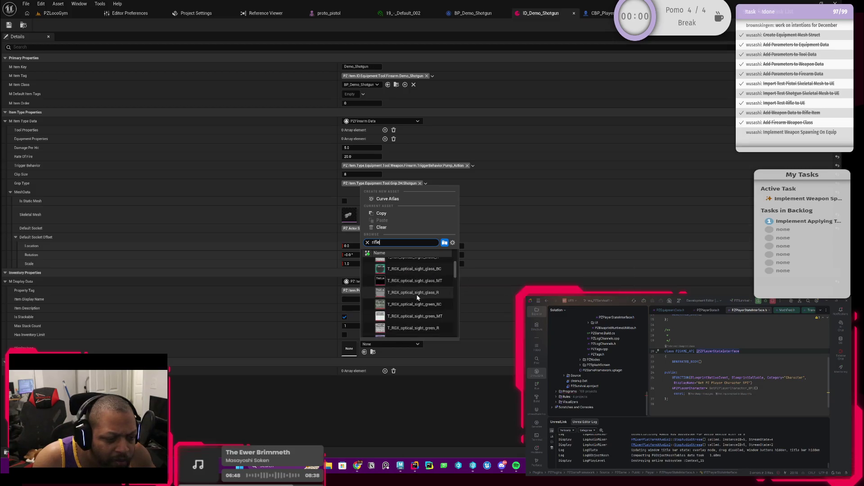
pyautogui.scroll(-3, 417, 294)
pyautogui.moveTo(456, 275)
pyautogui.mouseDown()
pyautogui.moveTo(458, 338)
pyautogui.moveTo(458, 256)
pyautogui.mouseUp()
# Search 'gun' instead and pick T_Icon_Gun as the Display Icon
pyautogui.hotkey('ctrl', 'a')
pyautogui.write('gun')
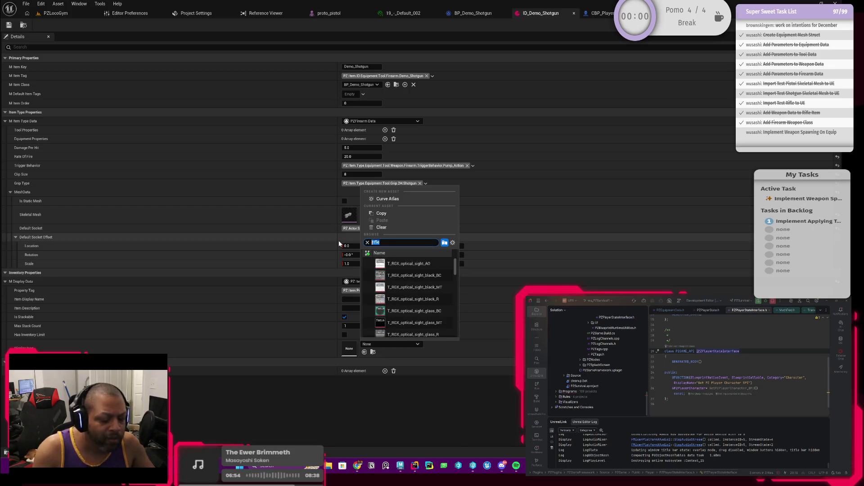
pyautogui.scroll(-5, 444, 279)
pyautogui.scroll(-5, 449, 282)
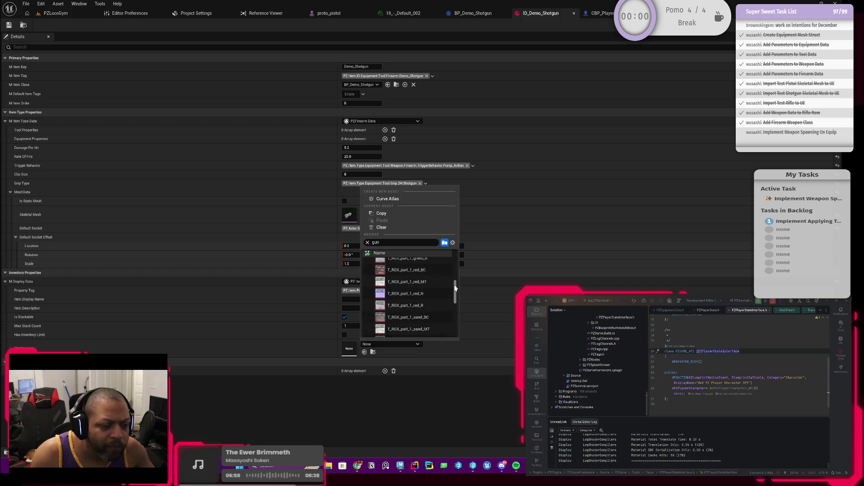
pyautogui.scroll(3, 454, 306)
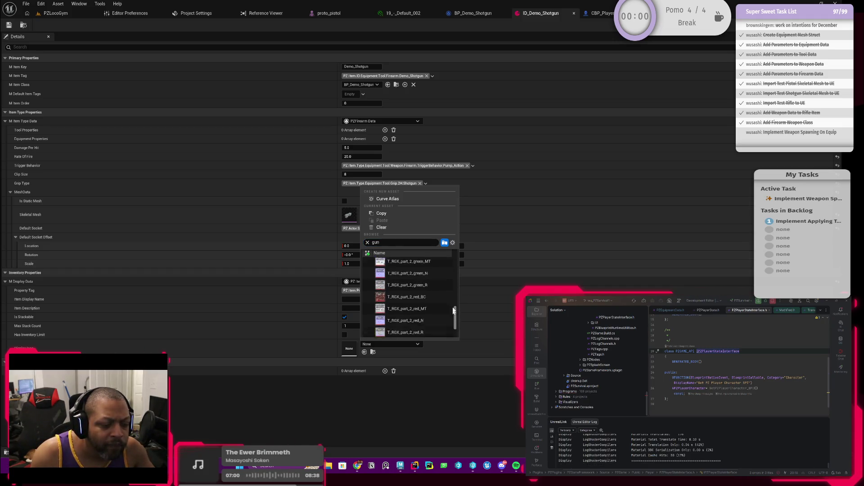
pyautogui.scroll(3, 456, 292)
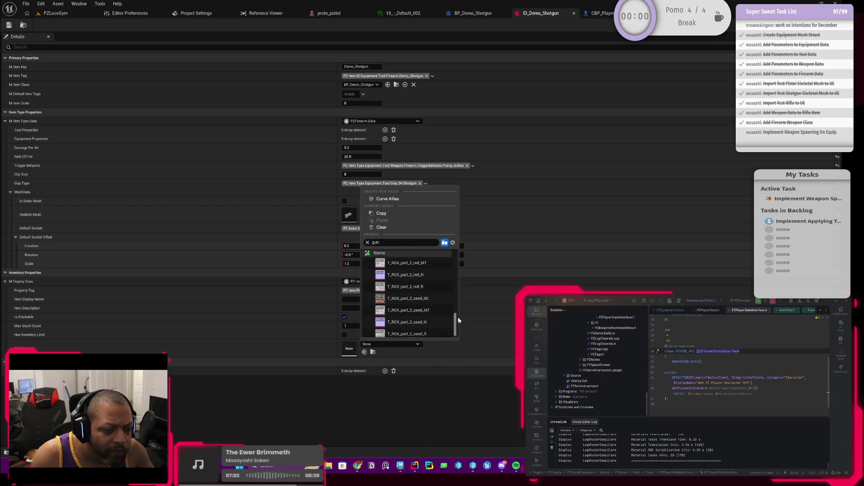
pyautogui.scroll(3, 456, 275)
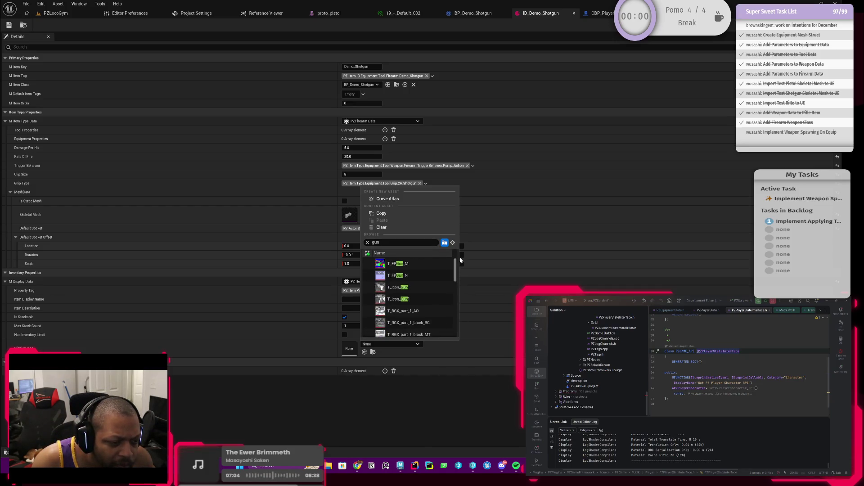
pyautogui.moveTo(433, 290)
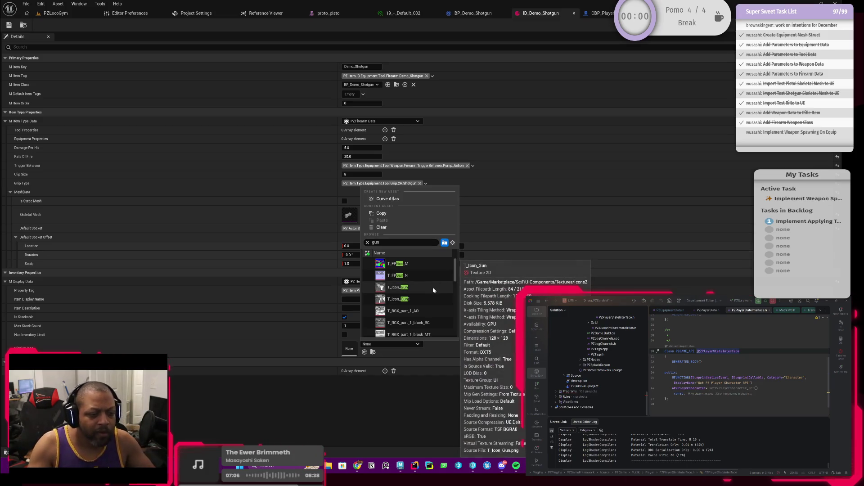
pyautogui.click(410, 287)
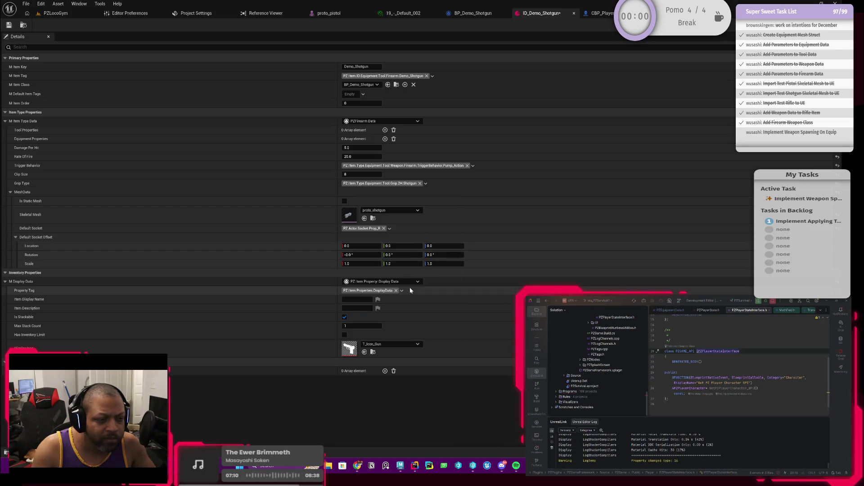
# Change the Display Icon to T_Icon_Gun1, save the asset, and return to PZLocoGym
pyautogui.click(395, 347)
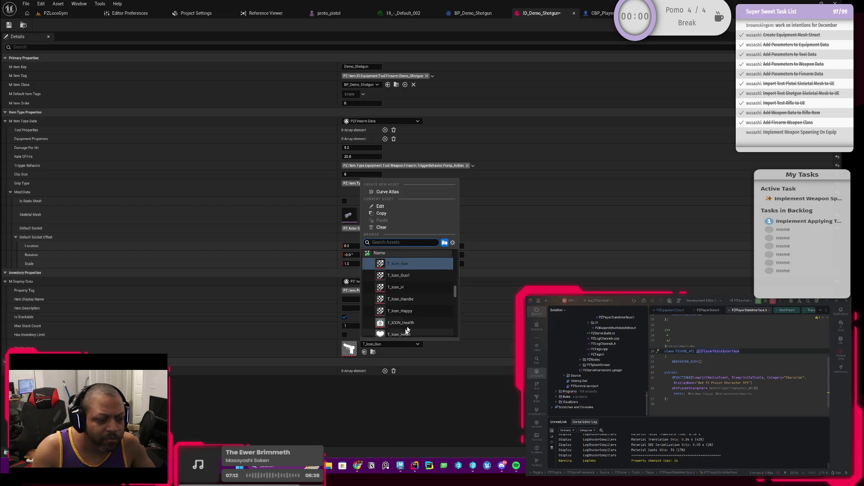
pyautogui.click(412, 275)
pyautogui.click(388, 344)
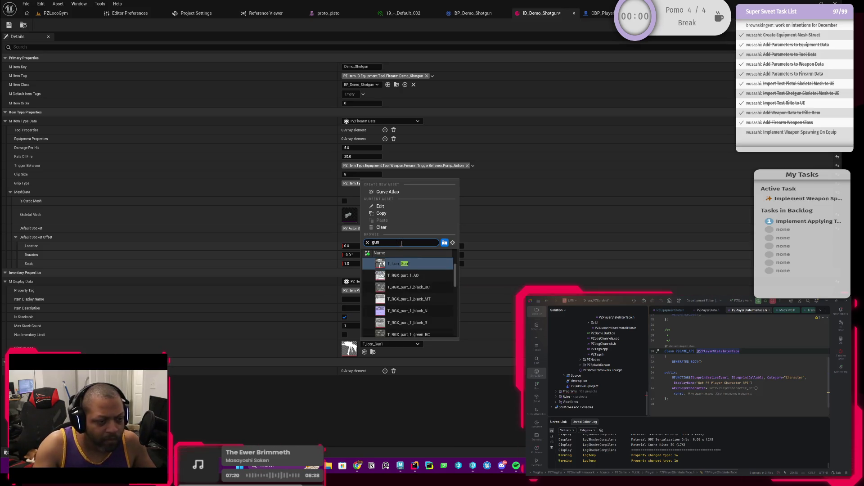
pyautogui.scroll(-4, 433, 314)
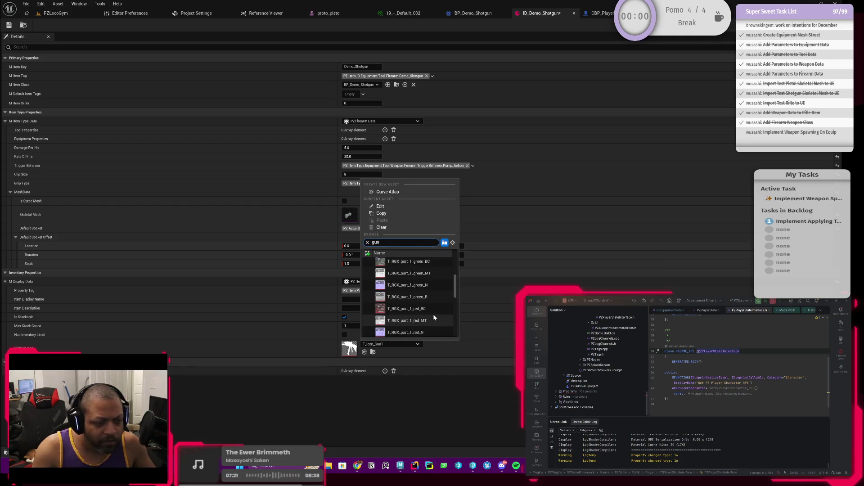
pyautogui.click(398, 387)
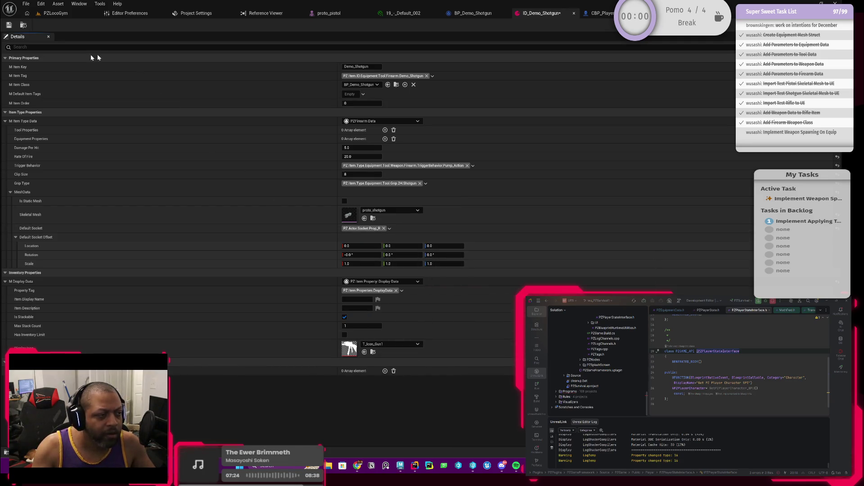
pyautogui.click(8, 25)
pyautogui.click(55, 13)
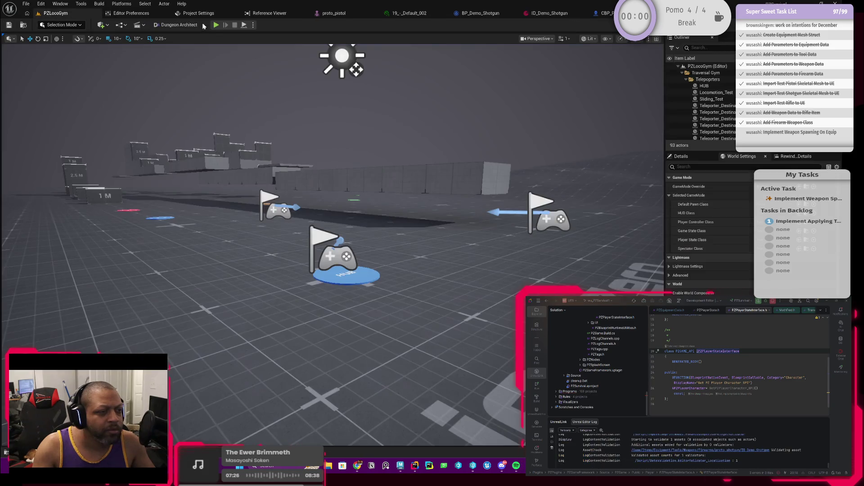
# Run a quick play test, open the inventory with I, and stop it
pyautogui.click(215, 25)
pyautogui.press('i')
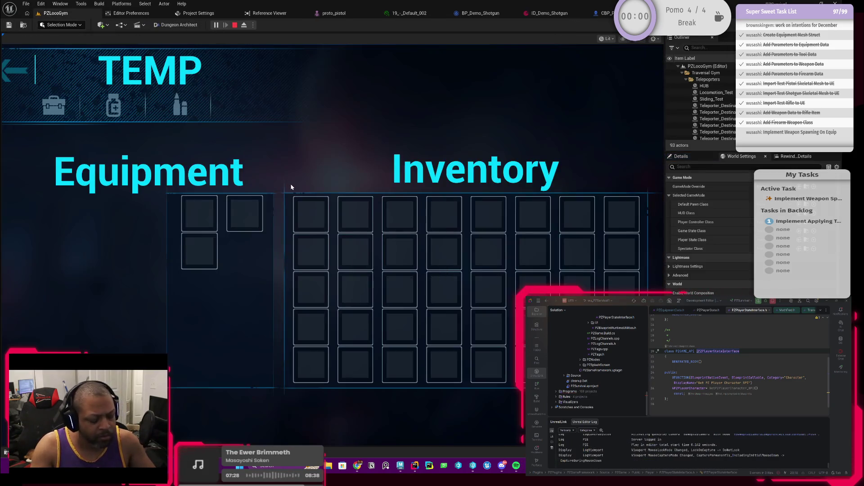
pyautogui.press('Escape')
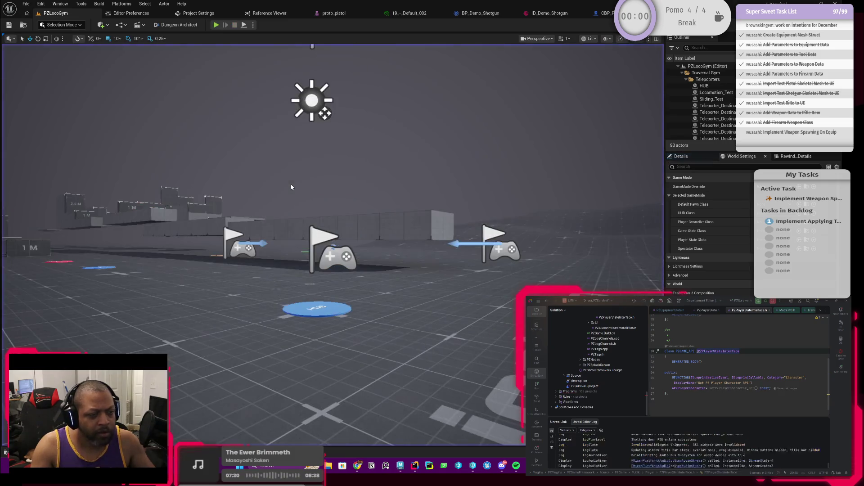
# In CBP_PlayerBase, open the BP_SpawnEquipmentMesh function graph
pyautogui.click(608, 13)
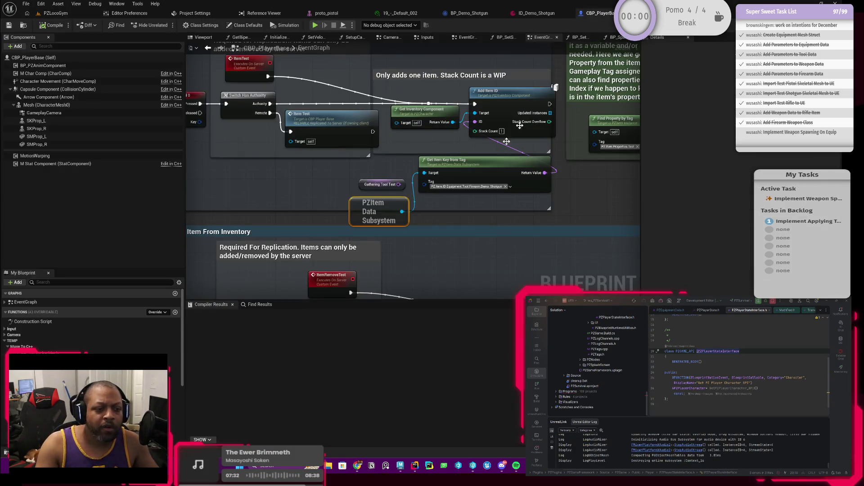
pyautogui.scroll(-4, 511, 223)
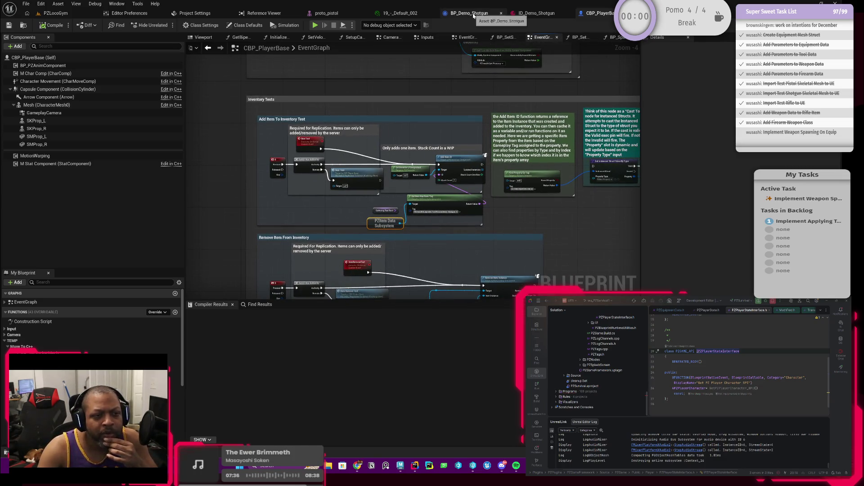
pyautogui.doubleClick(175, 369)
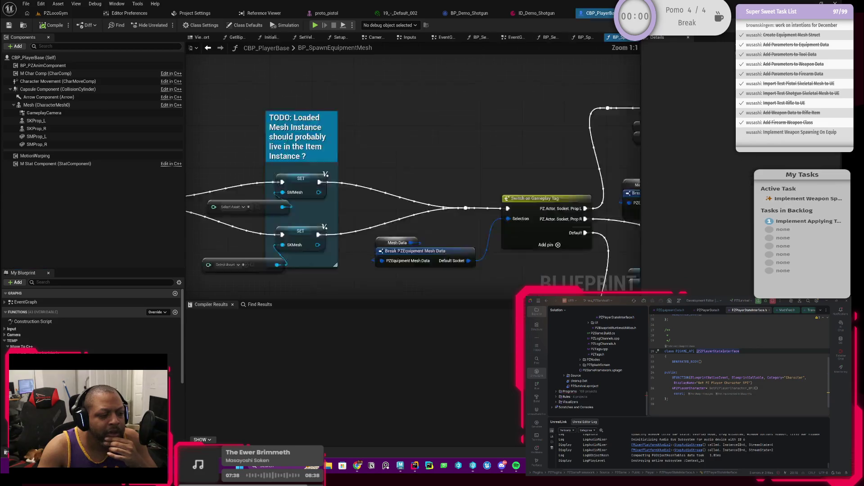
pyautogui.scroll(-5, 299, 285)
pyautogui.scroll(4, 315, 234)
pyautogui.scroll(5, 333, 194)
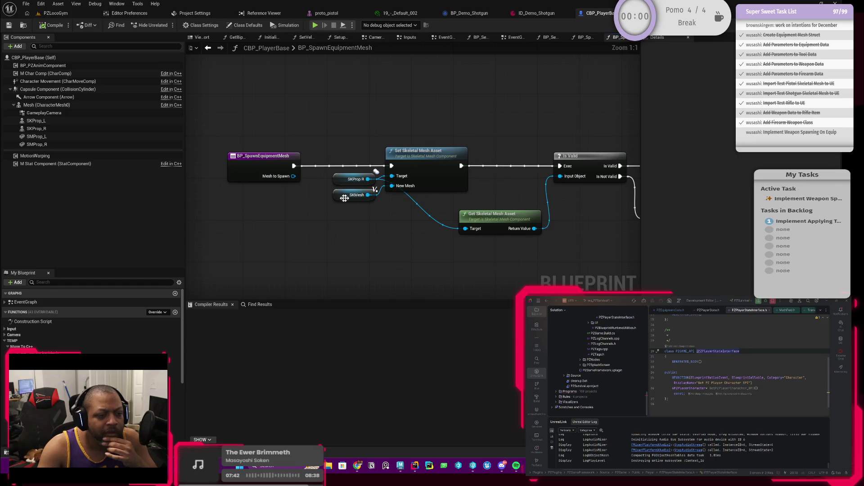
# Add a breakpoint on Set Skeletal Mesh Asset and move the entry node closer
pyautogui.rightClick(432, 168)
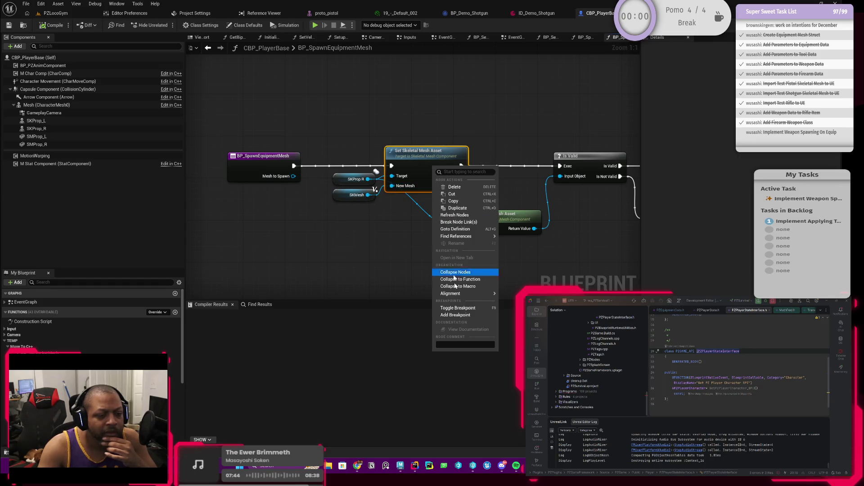
pyautogui.click(464, 315)
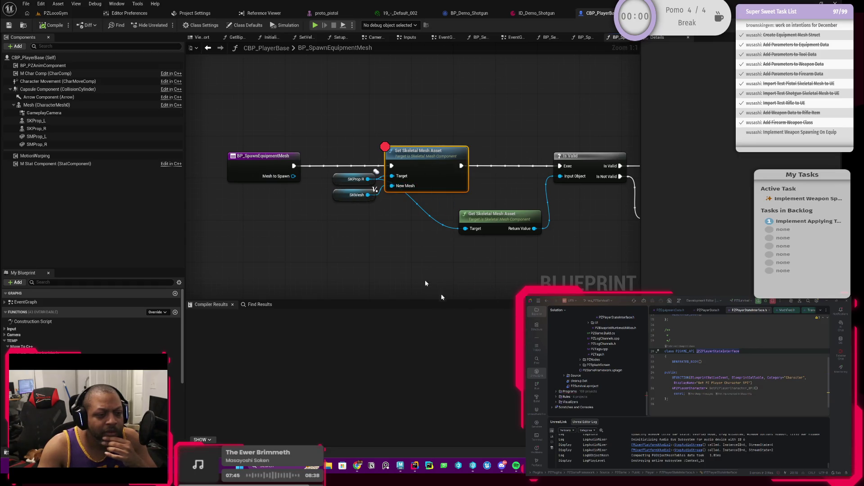
pyautogui.click(342, 197)
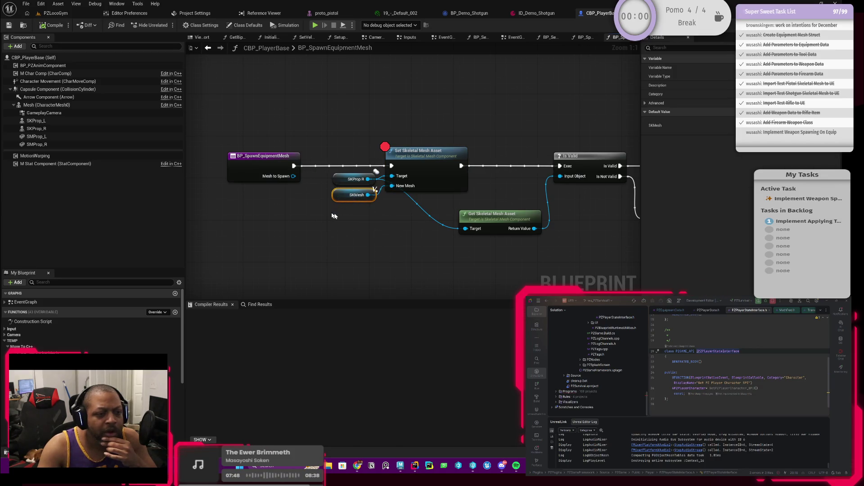
pyautogui.moveTo(321, 211); pyautogui.dragTo(353, 209)
pyautogui.click(375, 178)
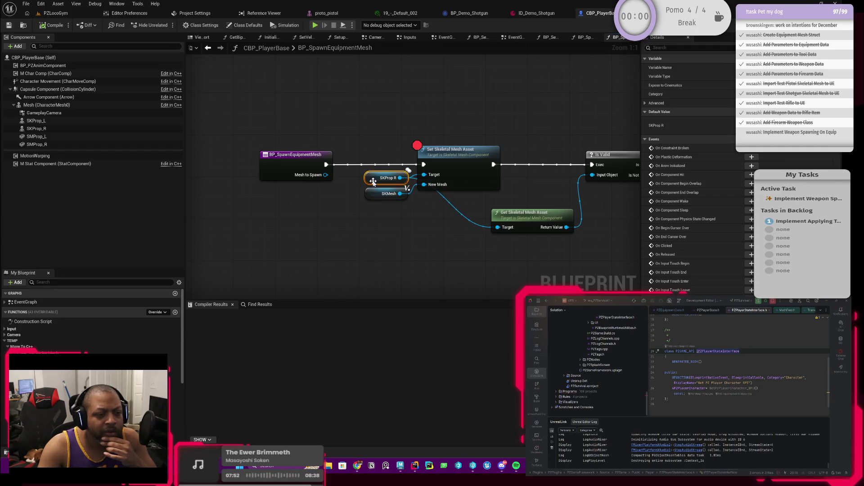
pyautogui.rightClick(373, 183)
pyautogui.click(371, 272)
pyautogui.moveTo(364, 242)
pyautogui.mouseDown()
pyautogui.moveTo(361, 251)
pyautogui.moveTo(328, 208)
pyautogui.moveTo(260, 191)
pyautogui.mouseUp()
pyautogui.click(290, 188)
pyautogui.moveTo(306, 205)
pyautogui.mouseDown()
pyautogui.moveTo(437, 208)
pyautogui.moveTo(349, 191)
pyautogui.mouseUp()
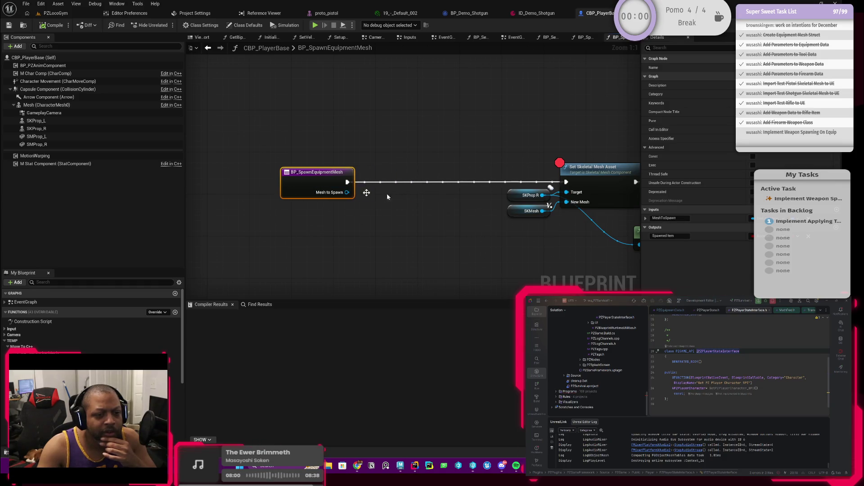
# Wire Mesh to Spawn into New Mesh and delete the unused SKMesh getter
pyautogui.click(517, 196)
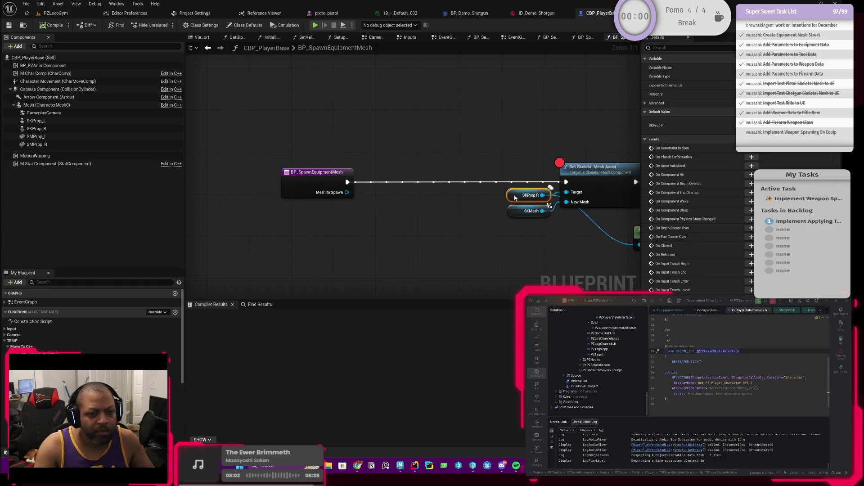
pyautogui.moveTo(503, 227); pyautogui.dragTo(436, 220)
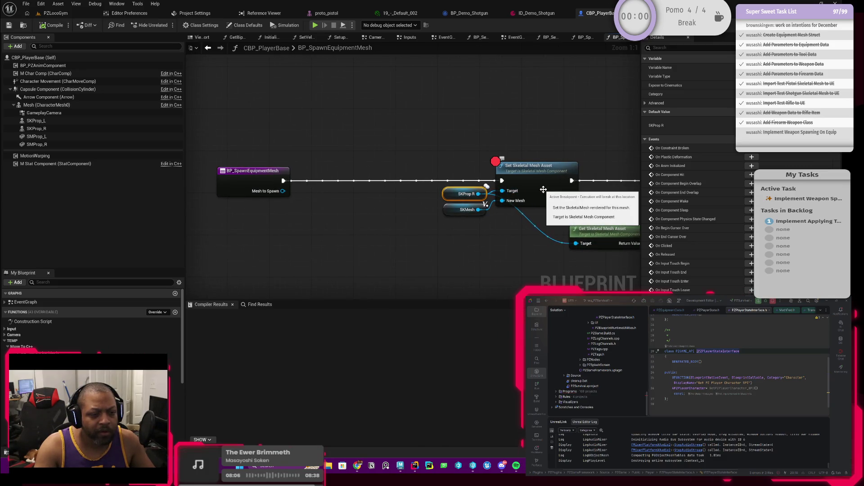
pyautogui.click(543, 190)
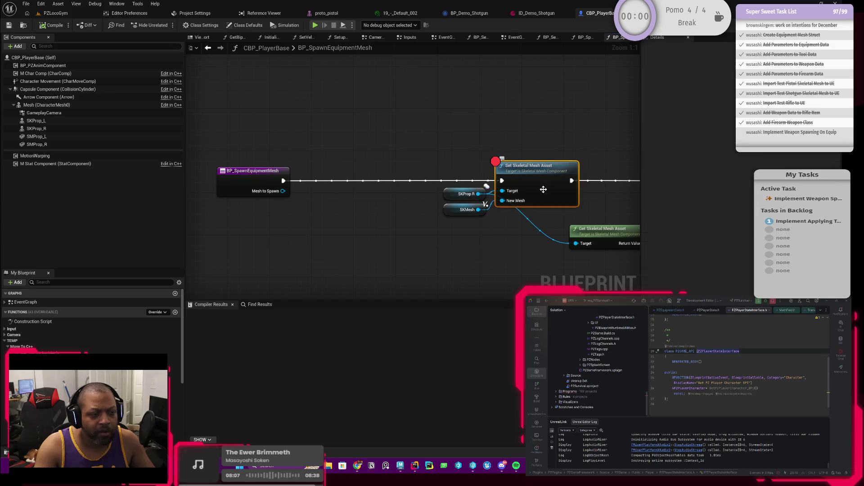
pyautogui.click(454, 212)
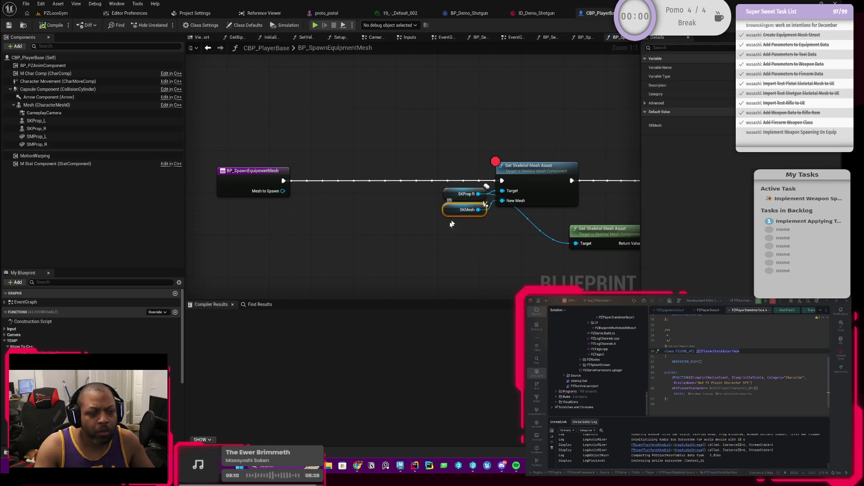
pyautogui.moveTo(452, 222); pyautogui.dragTo(427, 230)
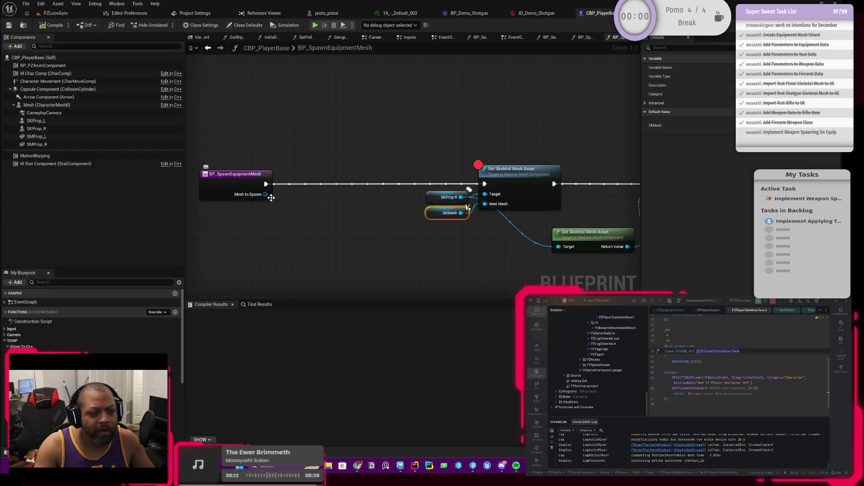
pyautogui.moveTo(262, 196)
pyautogui.mouseDown()
pyautogui.moveTo(416, 216)
pyautogui.moveTo(488, 206)
pyautogui.mouseUp()
pyautogui.press('Delete')
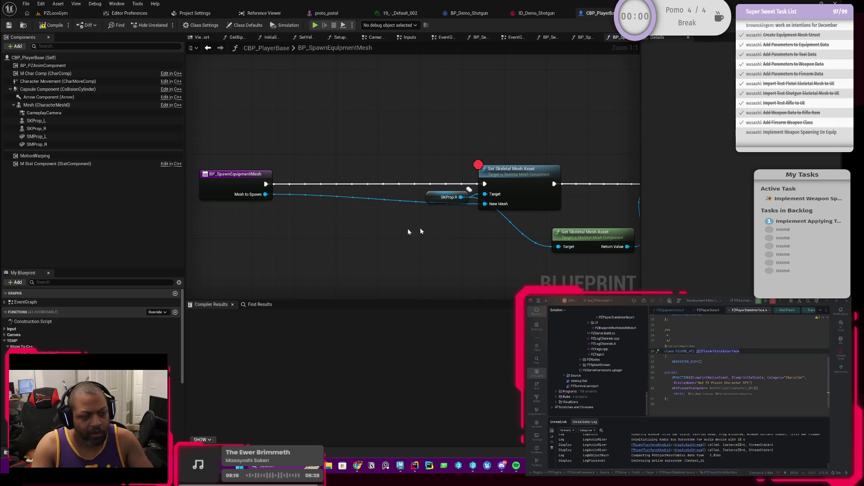
pyautogui.moveTo(235, 187)
pyautogui.mouseDown()
pyautogui.moveTo(360, 179)
pyautogui.moveTo(371, 187)
pyautogui.mouseUp()
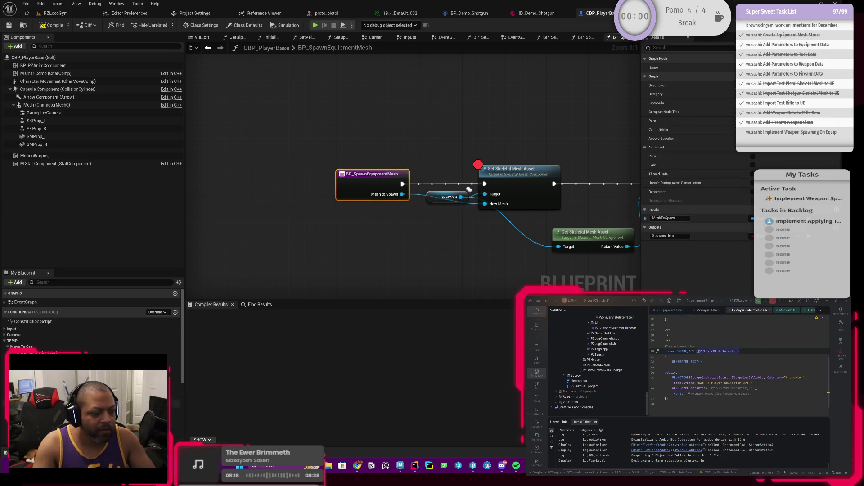
# Check the SKMesh variable's details and compile CBP_PlayerBase
pyautogui.scroll(-10, 175, 392)
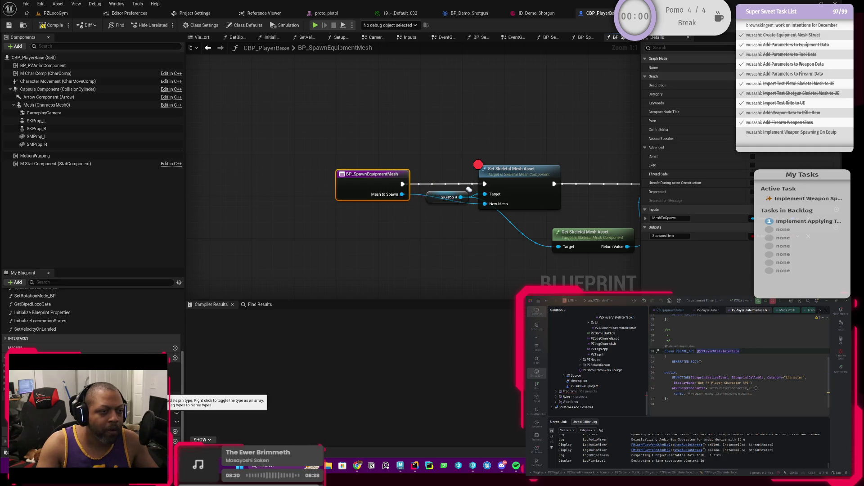
pyautogui.scroll(-2, 6, 443)
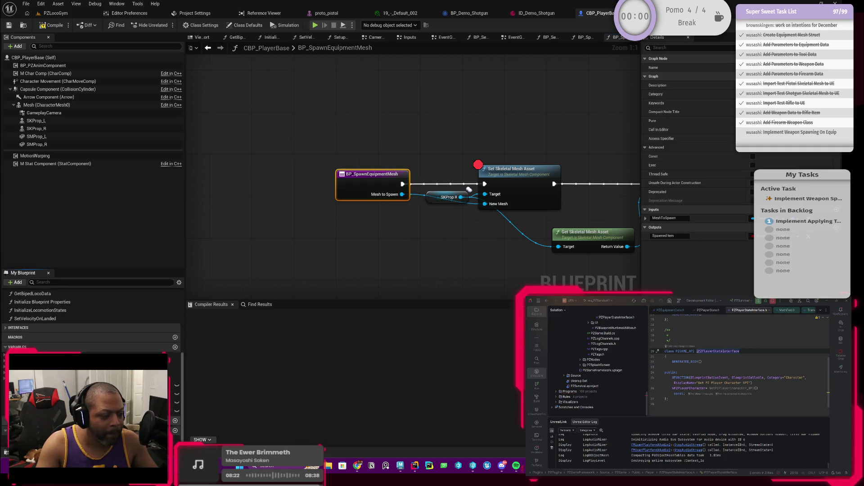
pyautogui.click(162, 433)
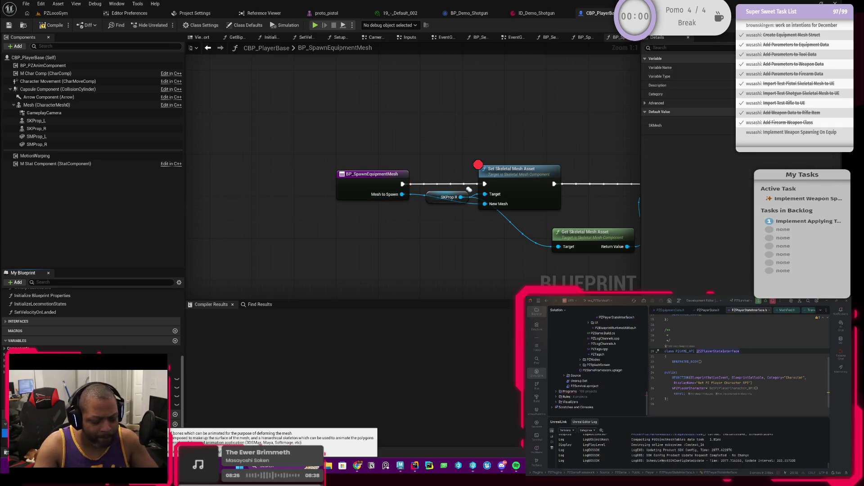
pyautogui.scroll(2, 90, 315)
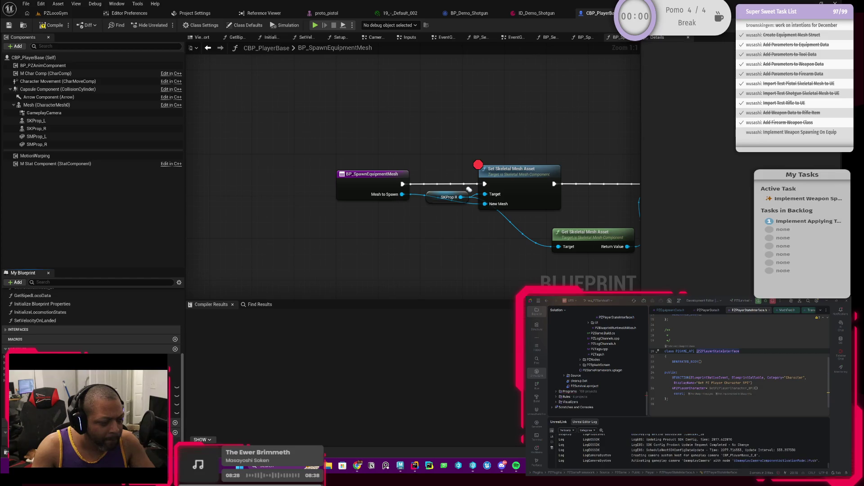
pyautogui.click(51, 25)
pyautogui.scroll(-3, 293, 132)
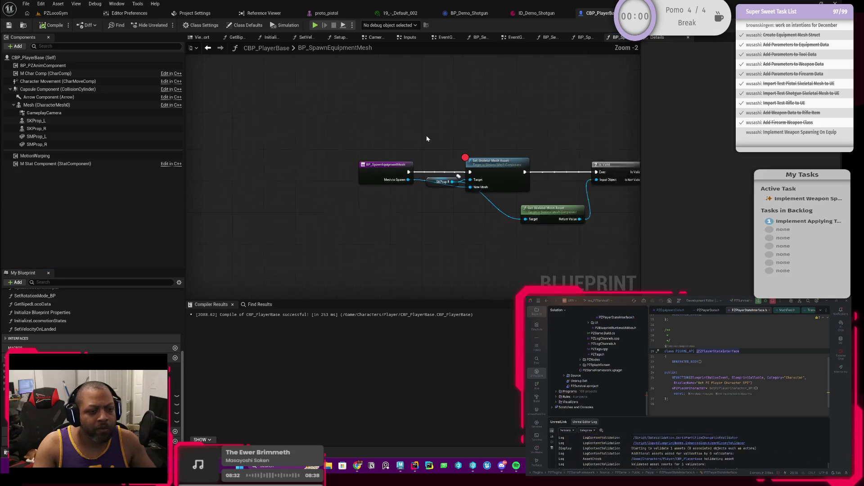
# Remove the breakpoint from Set Skeletal Mesh Asset, save, and switch to PZLocoGym
pyautogui.rightClick(352, 188)
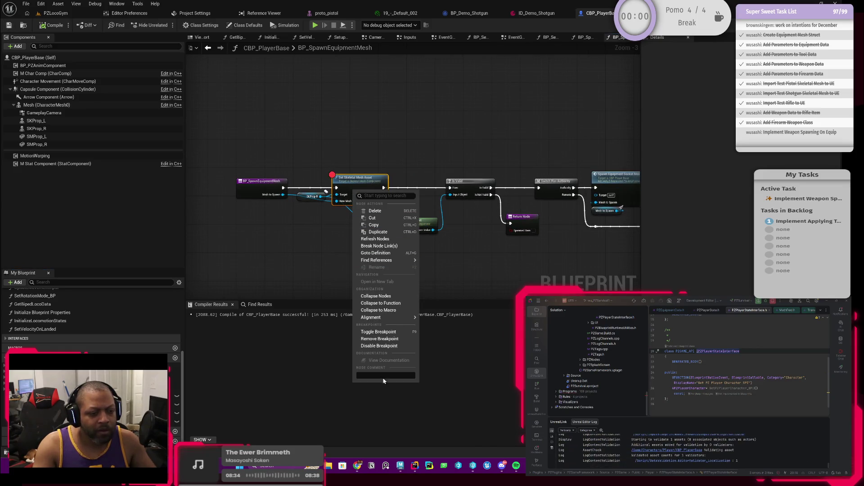
pyautogui.click(386, 346)
pyautogui.rightClick(369, 179)
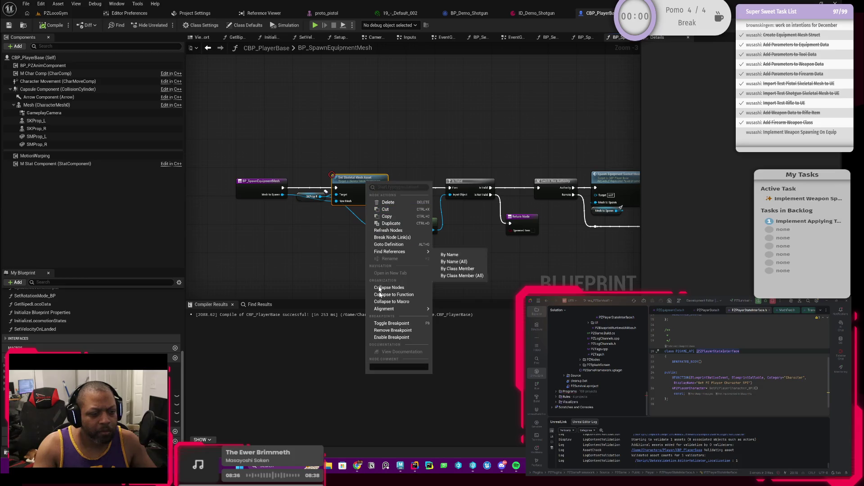
pyautogui.click(396, 330)
pyautogui.moveTo(511, 137); pyautogui.dragTo(452, 134)
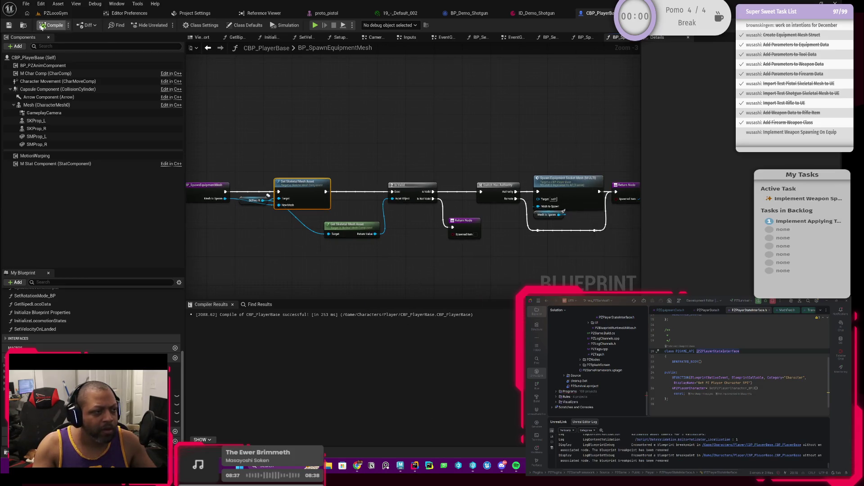
pyautogui.click(9, 26)
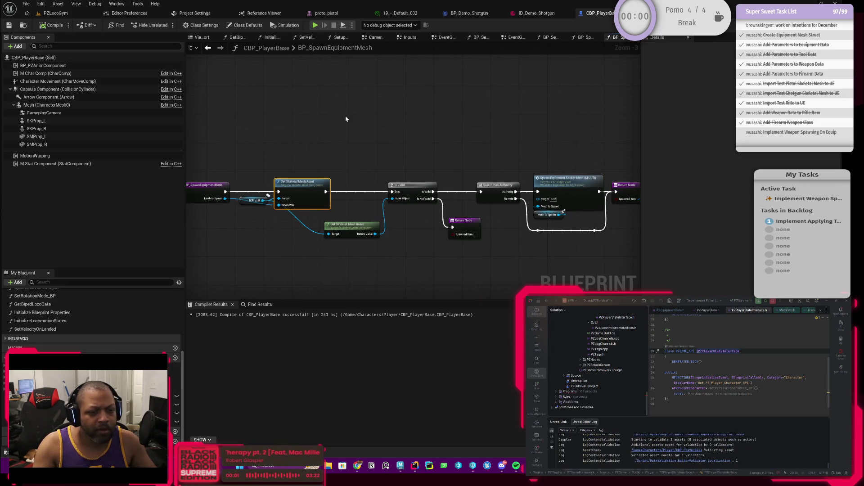
pyautogui.click(88, 13)
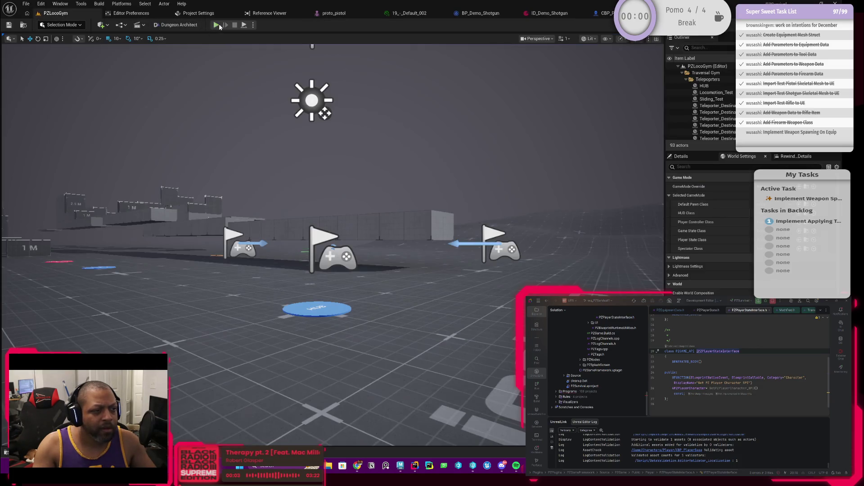
pyautogui.click(216, 25)
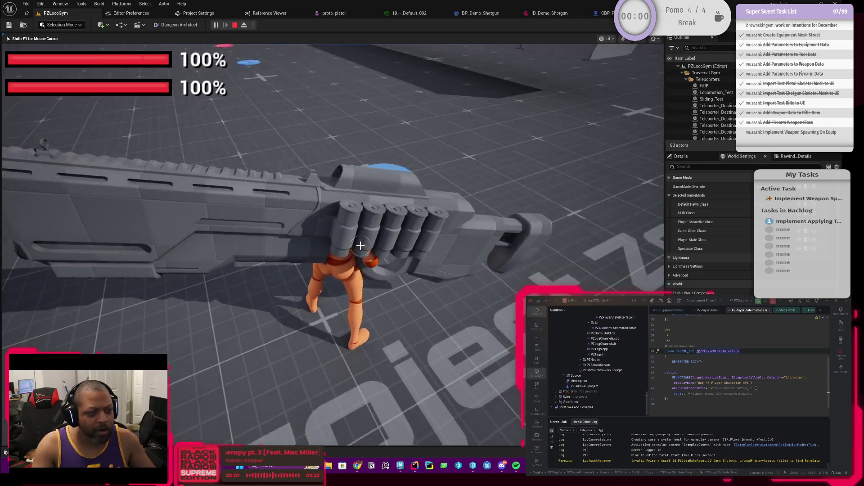
pyautogui.press('w')
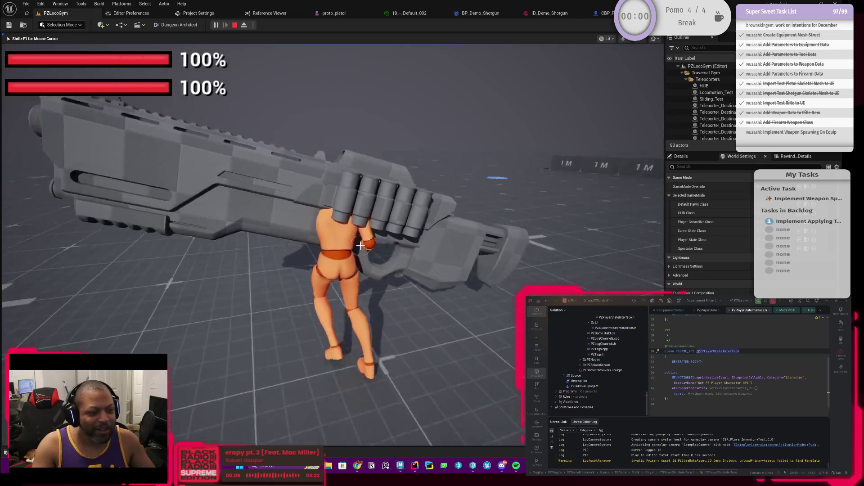
pyautogui.press('w')
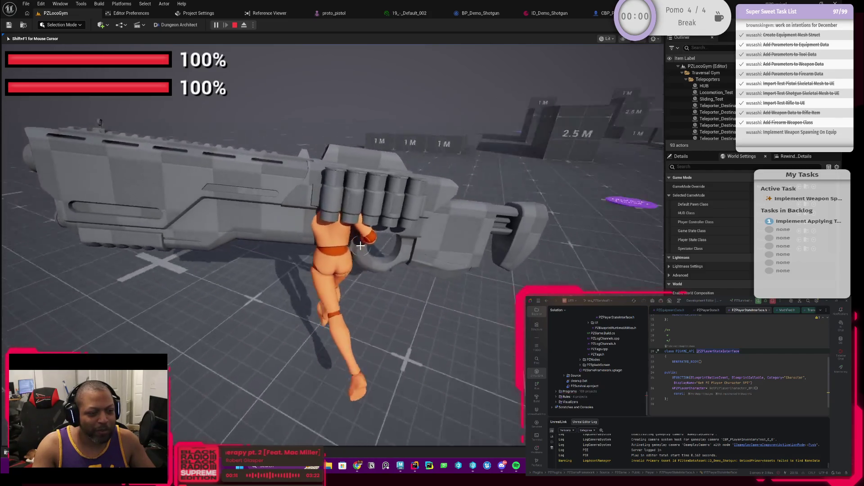
pyautogui.press('w')
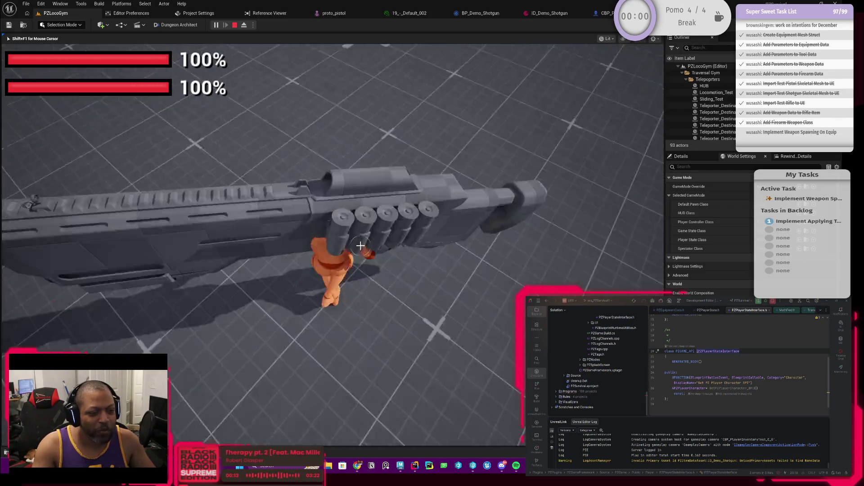
pyautogui.press('w')
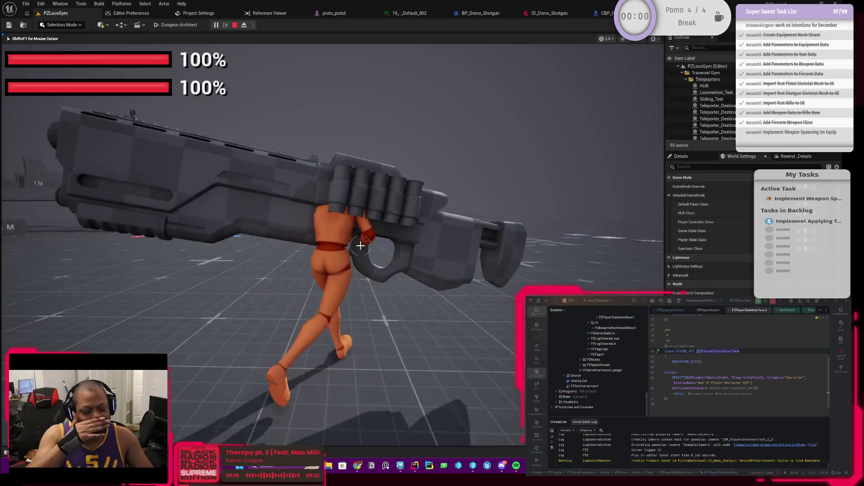
pyautogui.press('w')
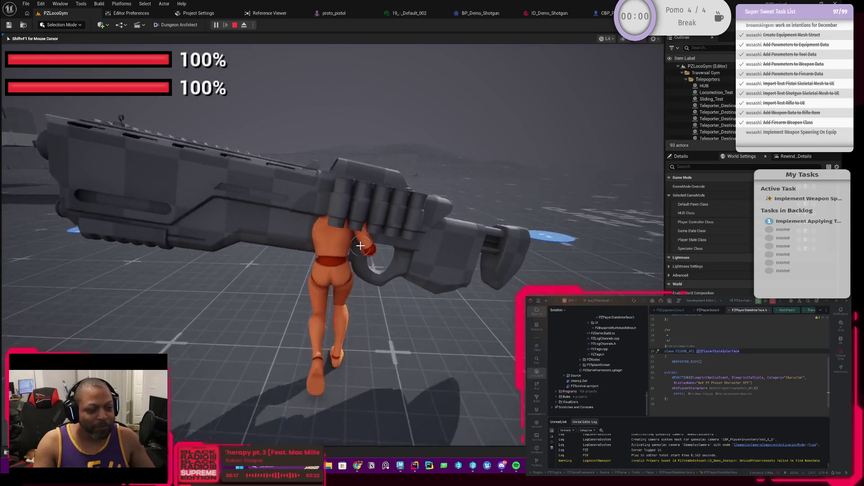
pyautogui.press('w')
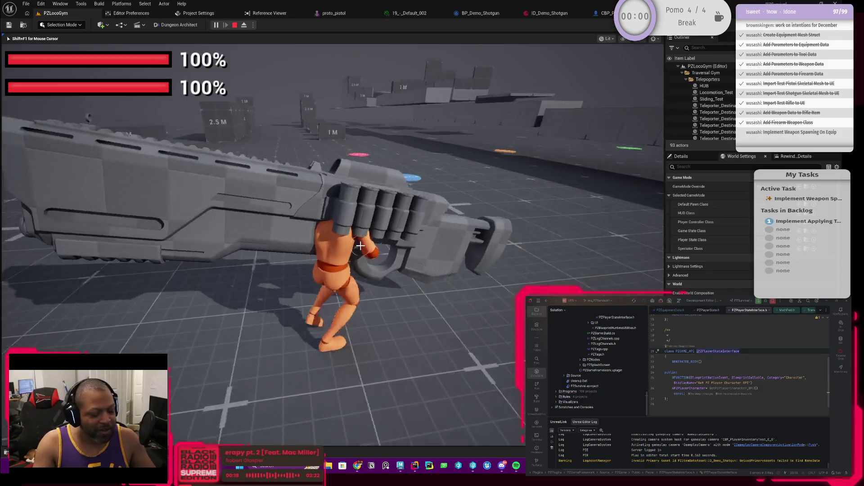
pyautogui.press('w')
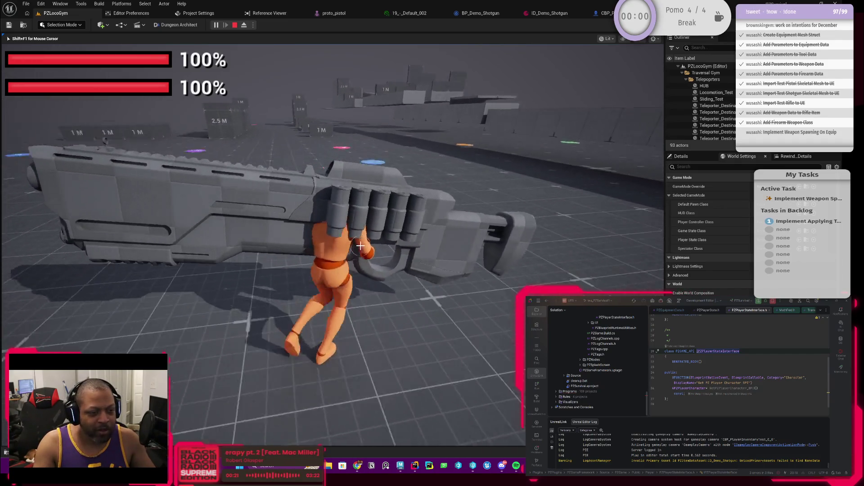
pyautogui.press('w')
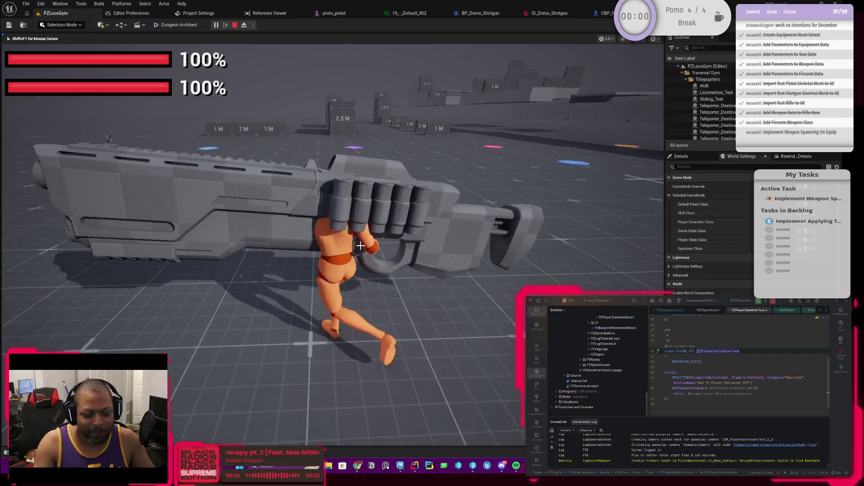
pyautogui.press('w')
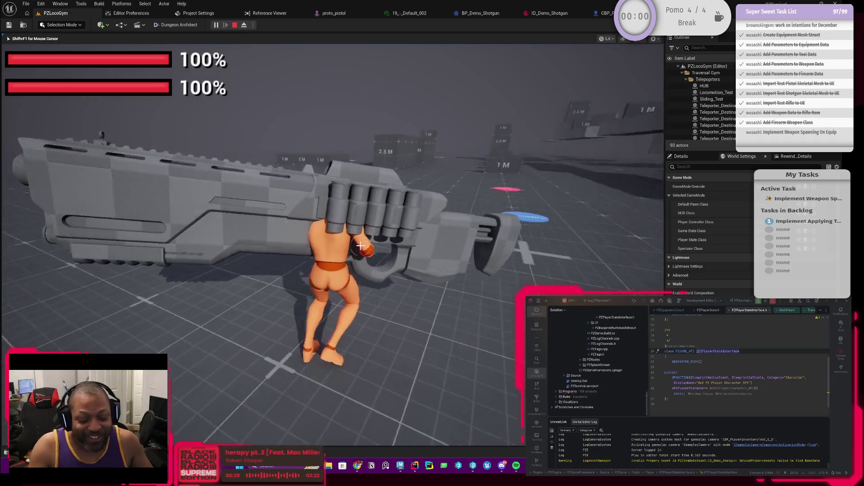
pyautogui.press('w')
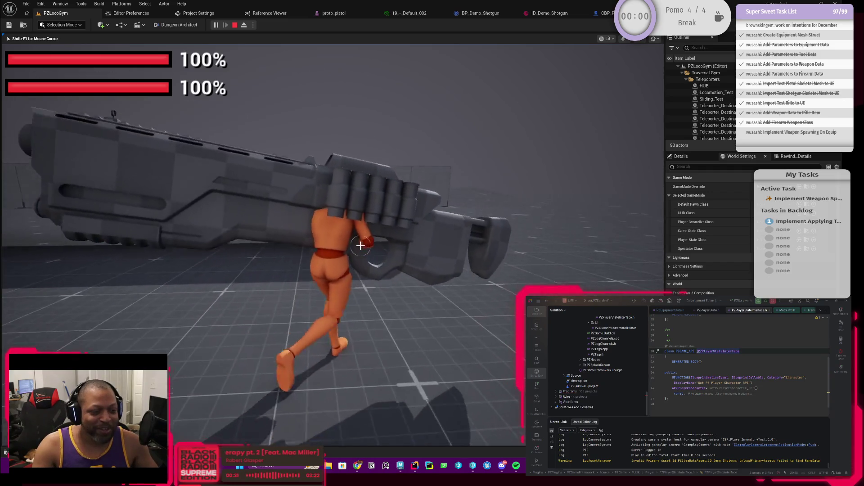
pyautogui.press('Escape')
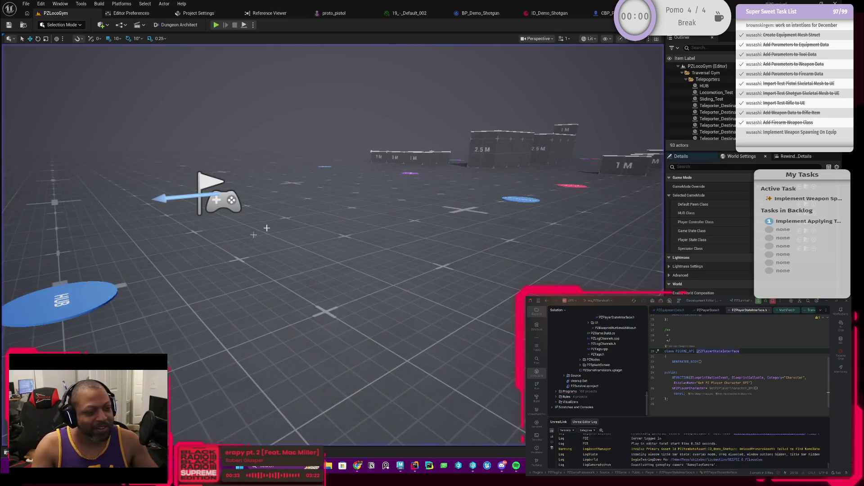
# Shift Set Skeletal Mesh Asset right, connect SKProp R to Get Skeletal Mesh Asset's Target, and add a reroute point
pyautogui.click(600, 13)
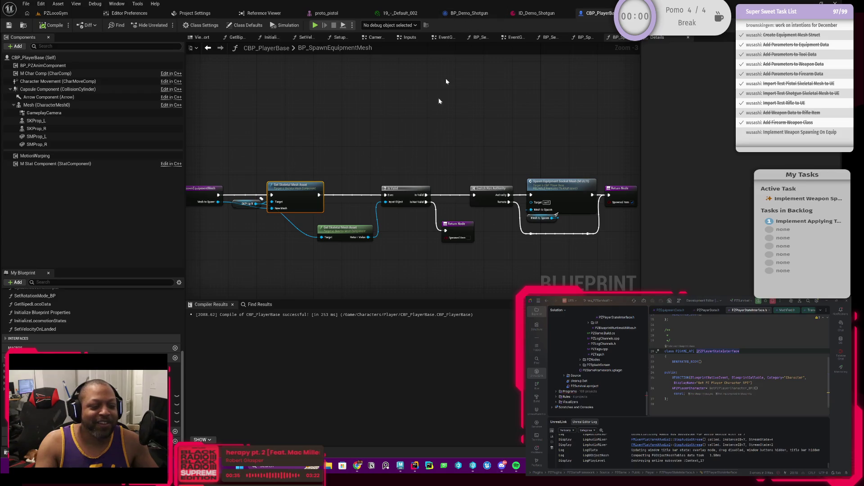
pyautogui.scroll(2, 335, 162)
pyautogui.moveTo(359, 179); pyautogui.dragTo(396, 181)
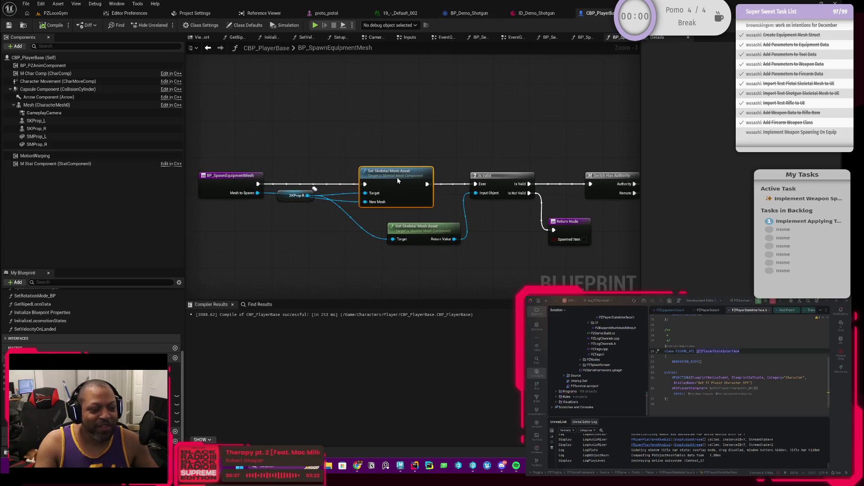
pyautogui.moveTo(308, 190)
pyautogui.mouseDown()
pyautogui.moveTo(330, 212)
pyautogui.moveTo(341, 188)
pyautogui.mouseUp()
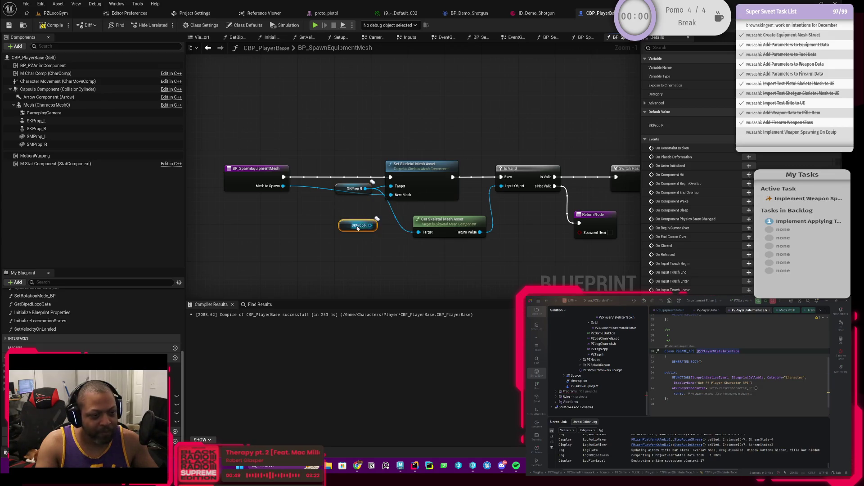
pyautogui.moveTo(370, 225)
pyautogui.mouseDown()
pyautogui.moveTo(419, 233)
pyautogui.moveTo(367, 231)
pyautogui.mouseUp()
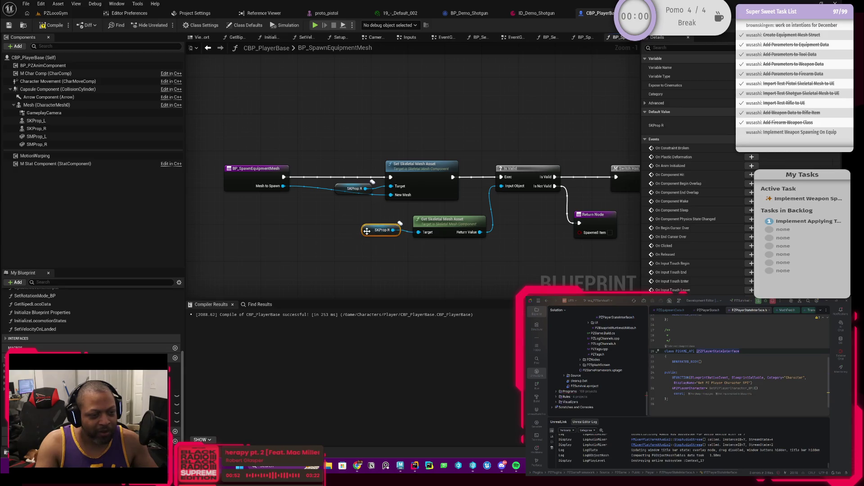
pyautogui.doubleClick(314, 187)
pyautogui.moveTo(308, 188)
pyautogui.mouseDown()
pyautogui.moveTo(312, 203)
pyautogui.moveTo(300, 201)
pyautogui.mouseUp()
pyautogui.moveTo(338, 161); pyautogui.dragTo(321, 170)
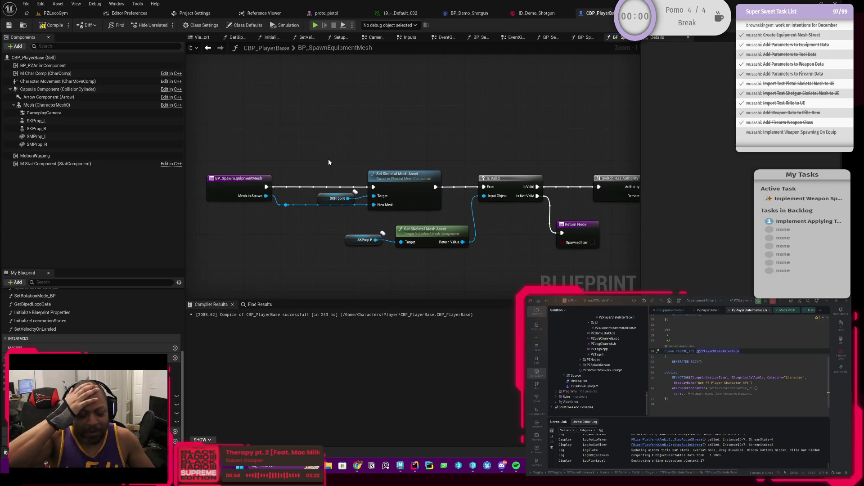
# Compile and save CBP_PlayerBase, then review the Switch Has Authority and Spawn wiring
pyautogui.click(52, 25)
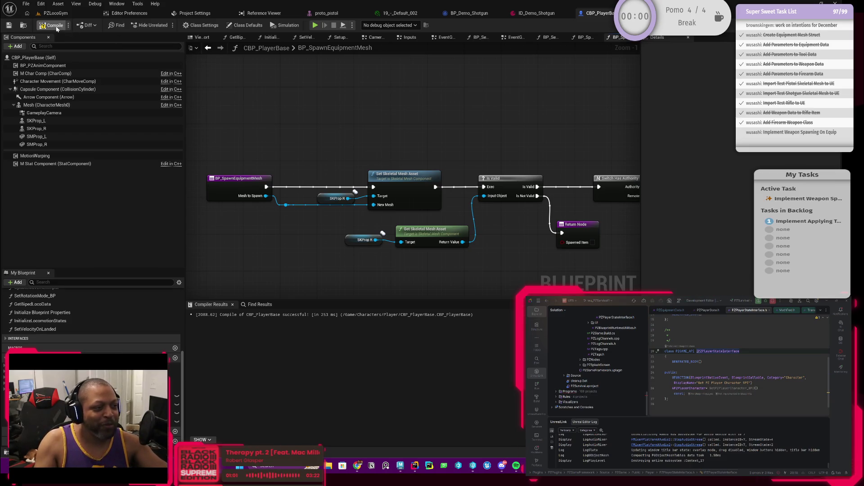
pyautogui.click(11, 28)
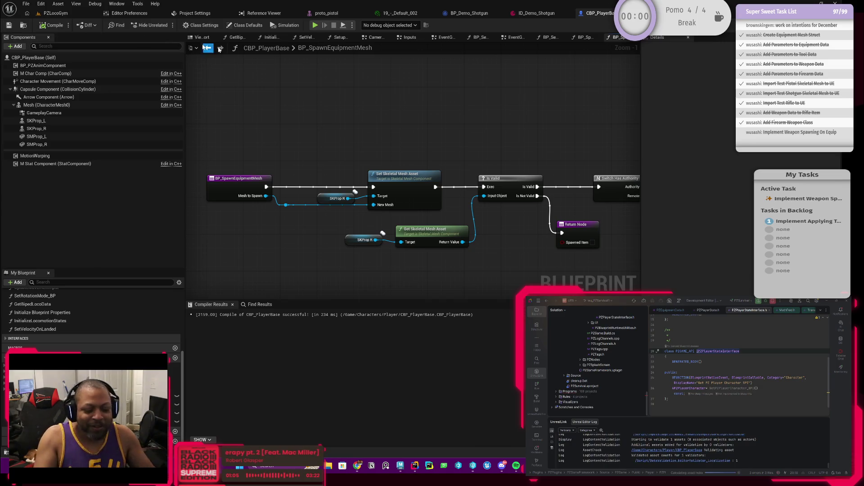
pyautogui.scroll(-1, 490, 170)
pyautogui.moveTo(490, 170)
pyautogui.mouseDown()
pyautogui.moveTo(465, 135)
pyautogui.moveTo(400, 124)
pyautogui.mouseUp()
pyautogui.scroll(2, 405, 144)
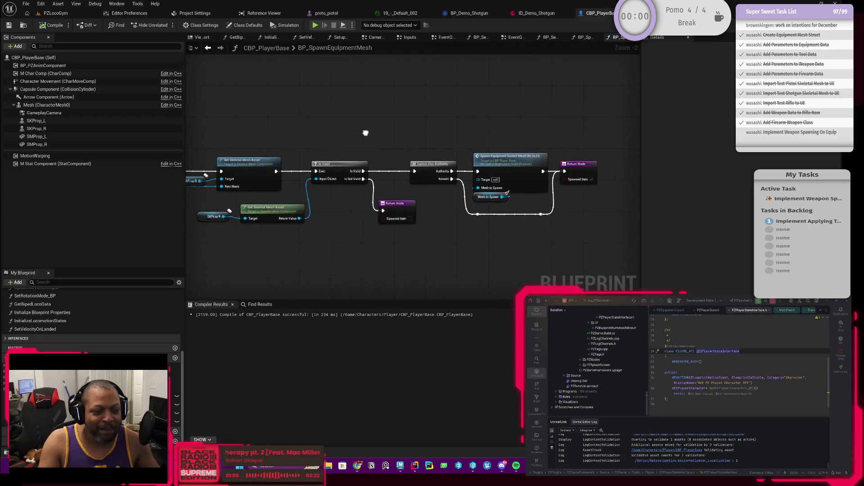
pyautogui.moveTo(336, 138)
pyautogui.mouseDown()
pyautogui.moveTo(463, 131)
pyautogui.moveTo(315, 108)
pyautogui.mouseUp()
# In the PZLocoGym level's Play options, set Number of Players to 3
pyautogui.click(70, 17)
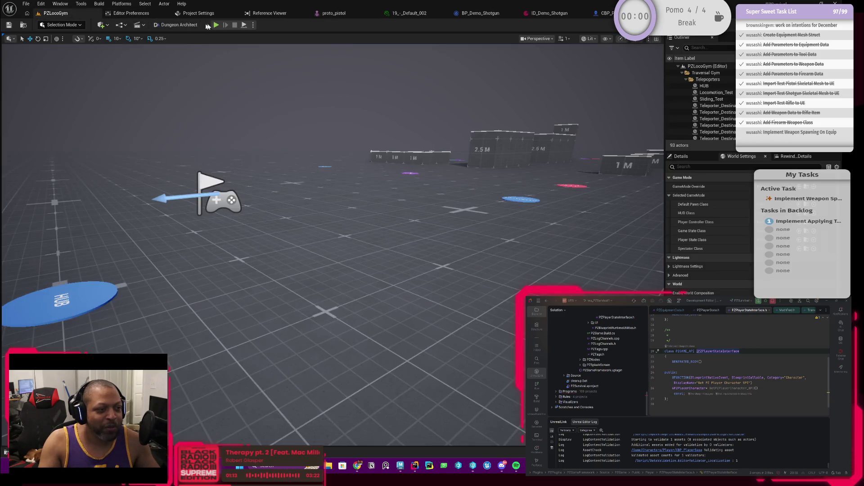
pyautogui.click(253, 26)
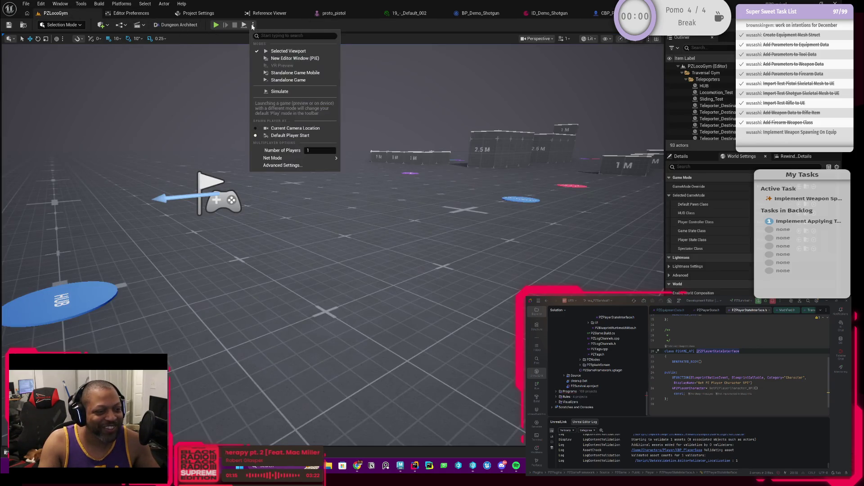
pyautogui.moveTo(293, 158)
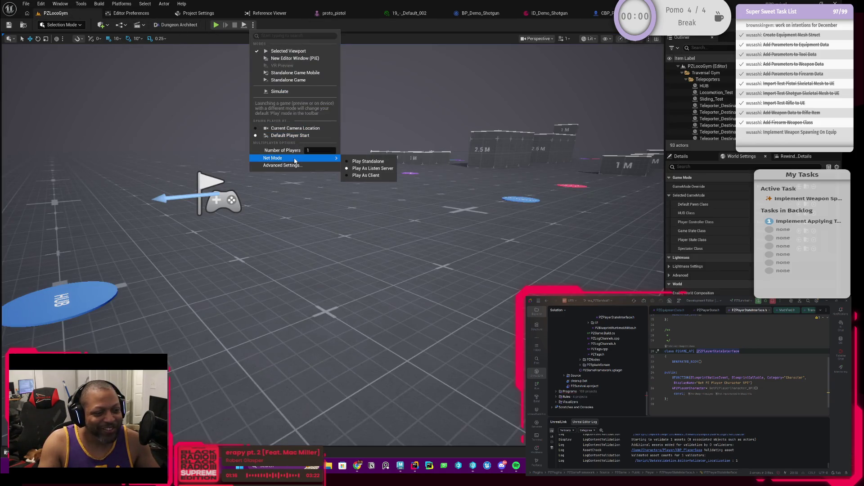
pyautogui.click(322, 149)
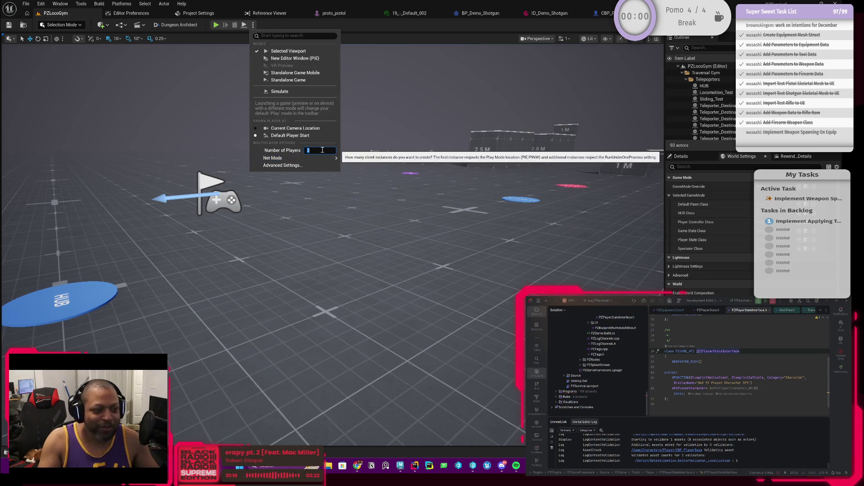
pyautogui.press('Return')
# Run a three-player play-in-editor test, then end it with Esc
pyautogui.moveTo(315, 158)
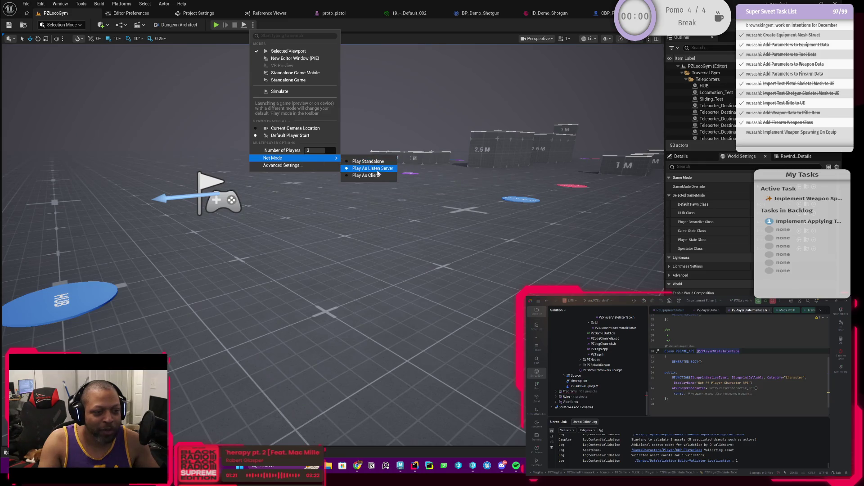
pyautogui.click(216, 24)
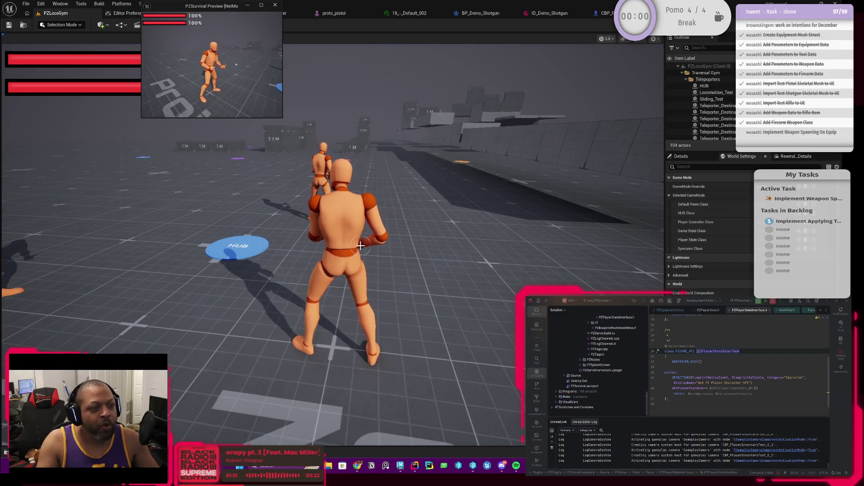
pyautogui.press('Escape')
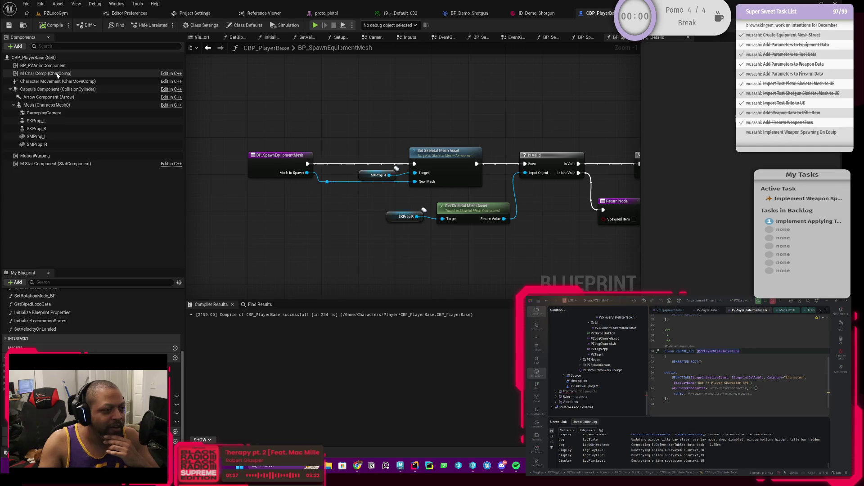
# Recompile CBP_PlayerBase with GameplayCamera selected and launch a 3-player play test
pyautogui.click(44, 113)
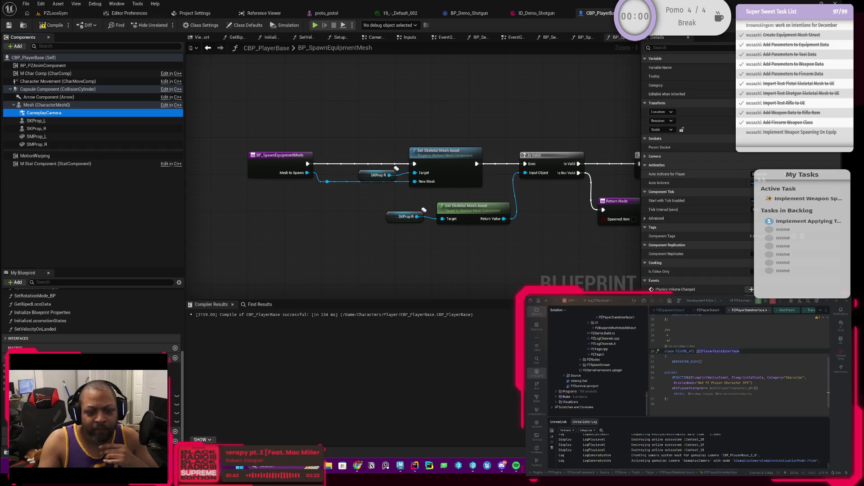
pyautogui.click(53, 25)
pyautogui.click(57, 15)
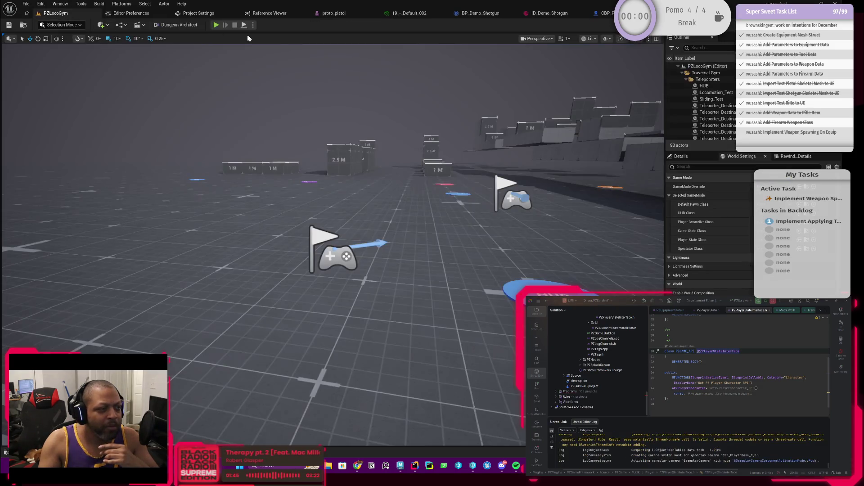
pyautogui.click(216, 25)
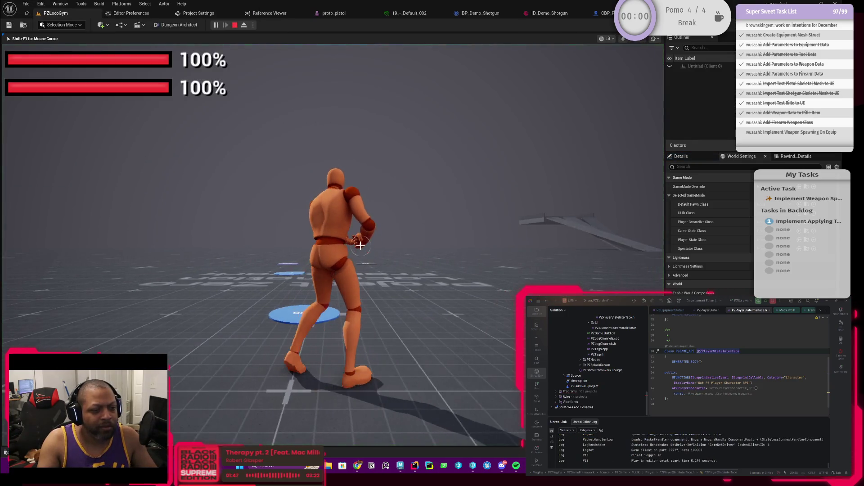
# Move characters forward in the server and client game windows, then end the test
pyautogui.press('w')
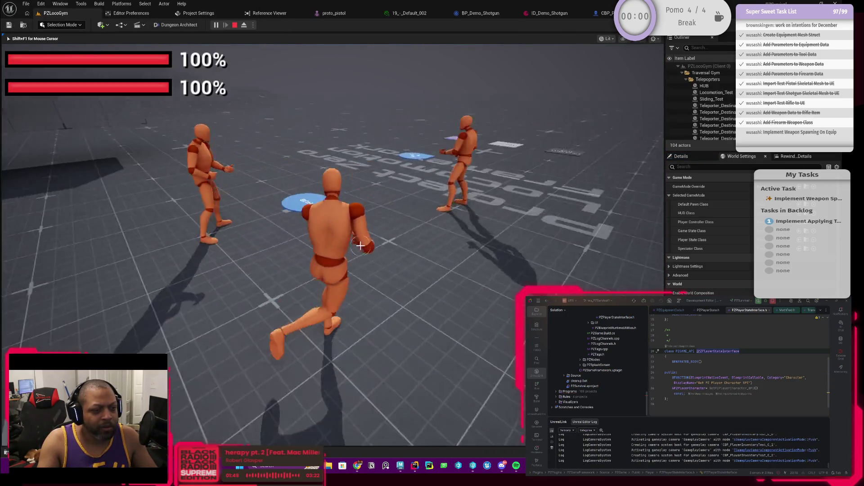
pyautogui.hotkey('alt', 'Tab')
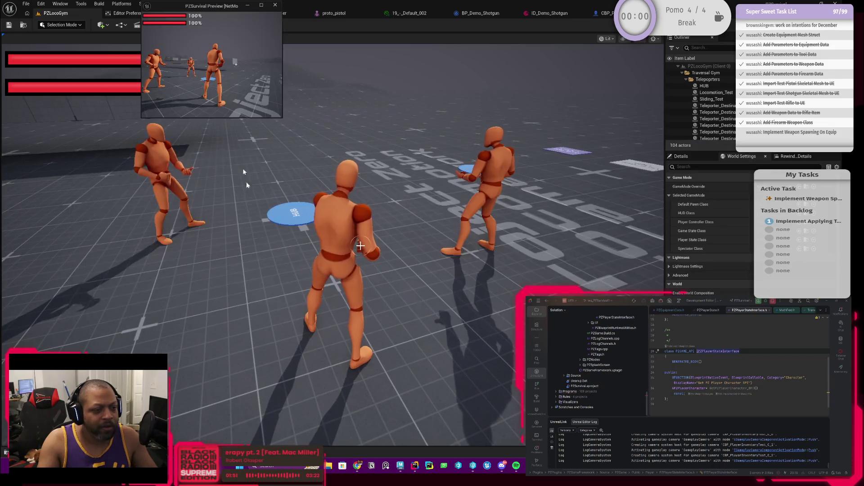
pyautogui.press('w')
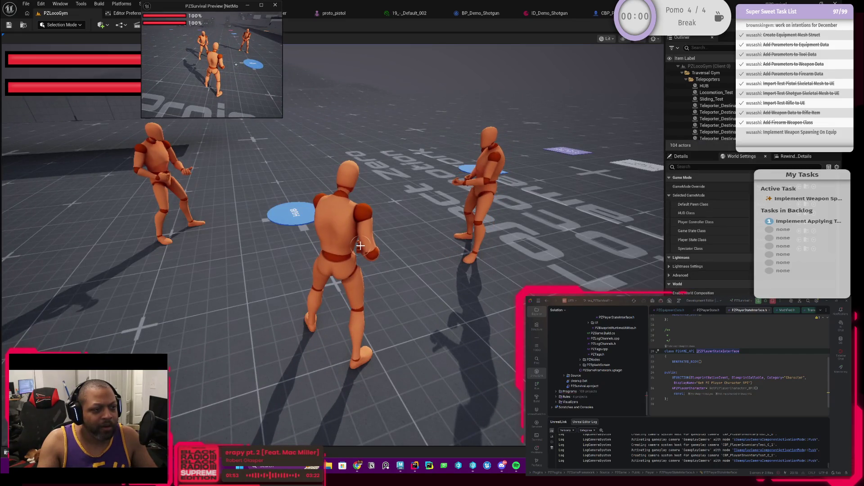
pyautogui.hotkey('alt', 'Tab')
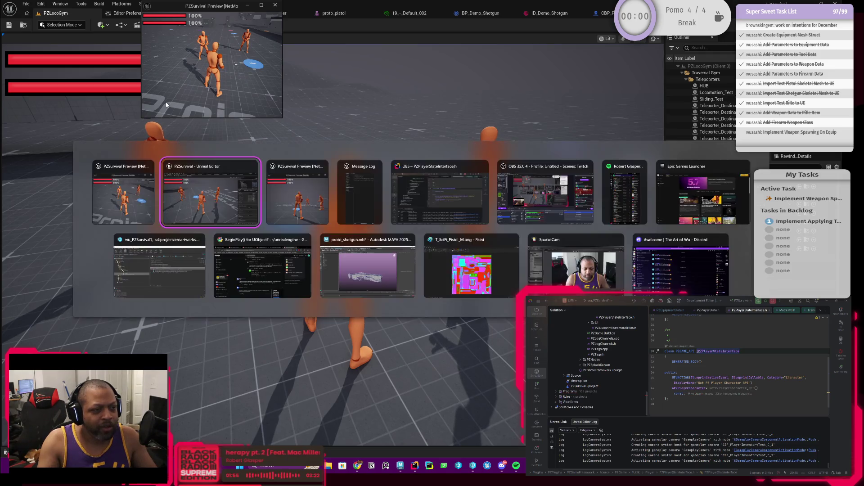
pyautogui.click(293, 192)
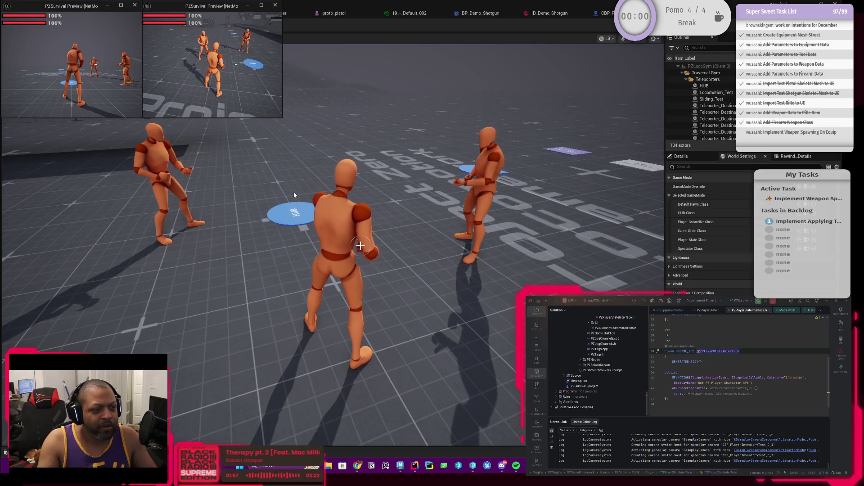
pyautogui.press('Escape')
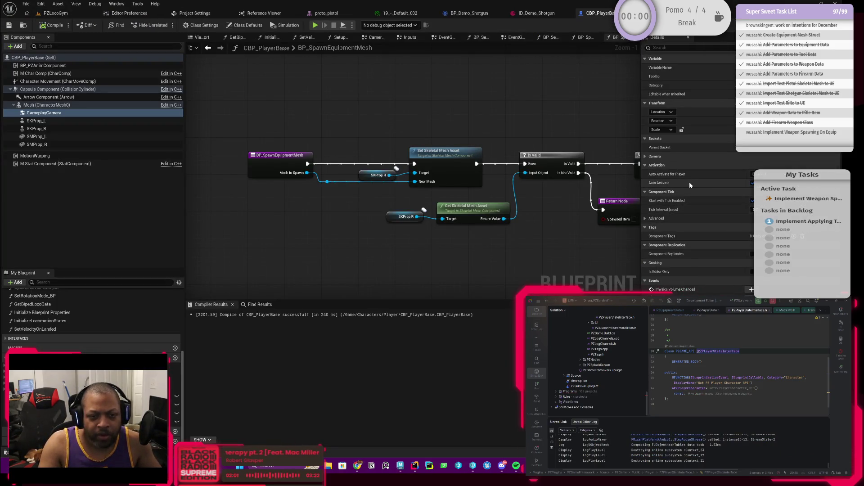
# Leave Auto Activate for Player at Disabled and expand the GameplayCamera's Camera settings
pyautogui.click(778, 179)
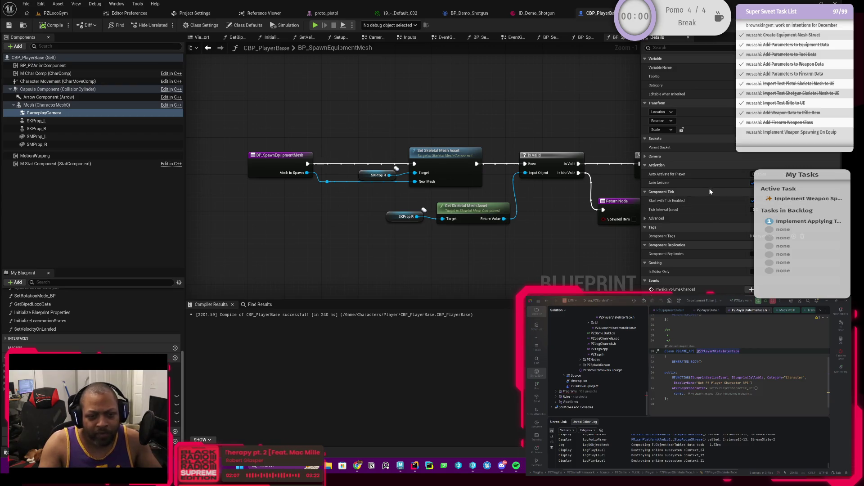
pyautogui.moveTo(589, 220); pyautogui.dragTo(520, 229)
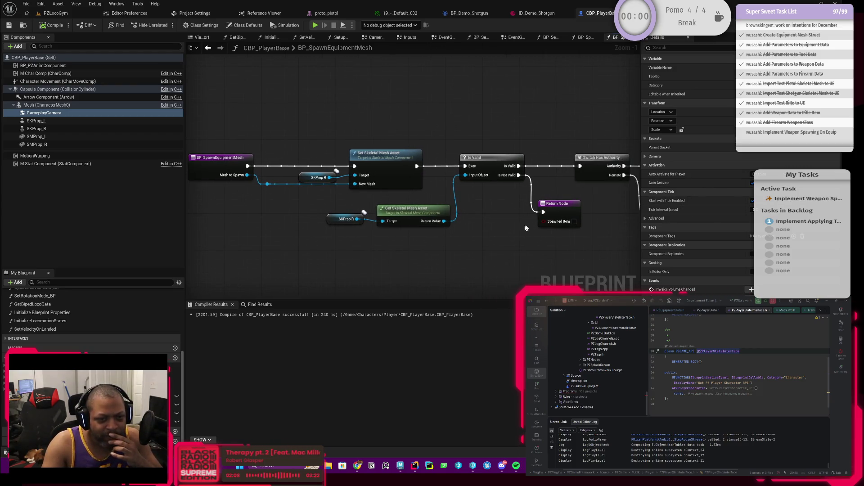
pyautogui.moveTo(553, 190); pyautogui.dragTo(491, 219)
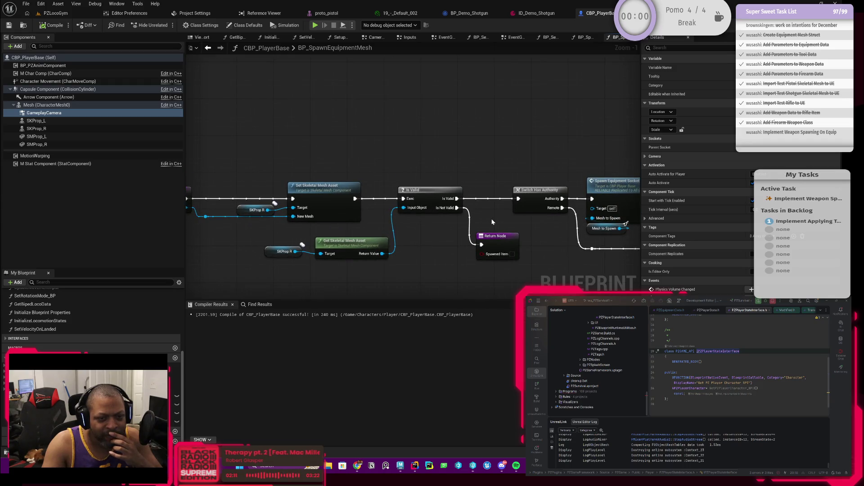
pyautogui.click(645, 157)
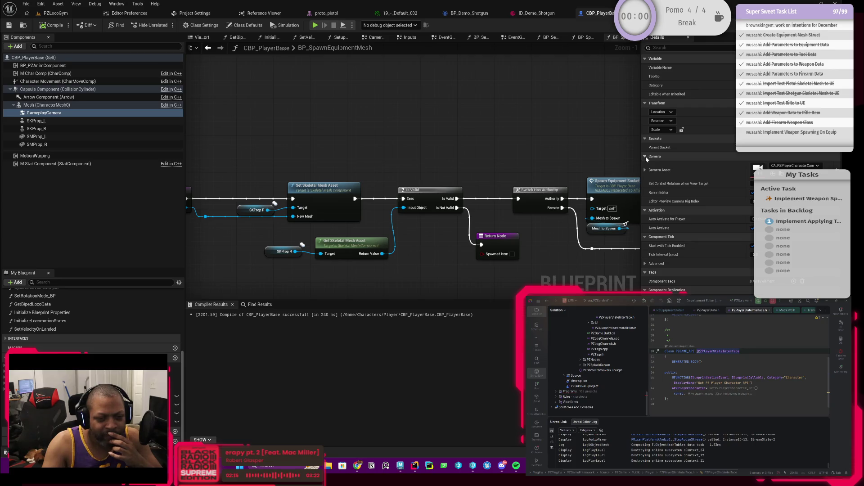
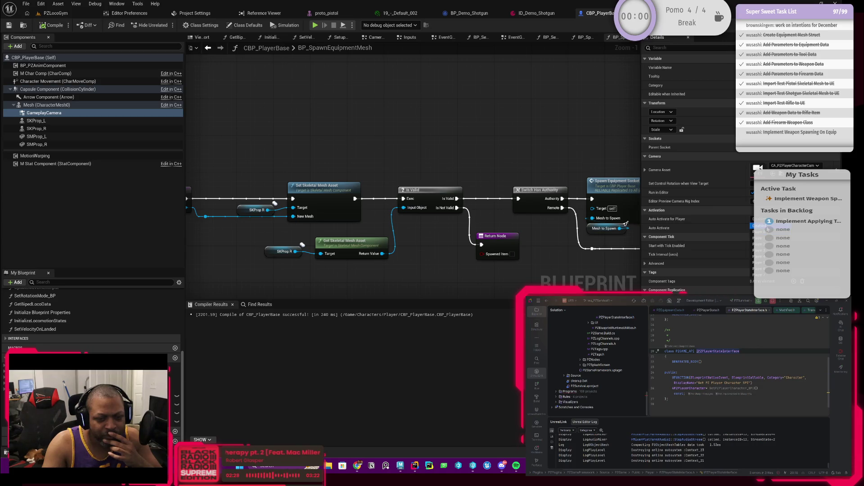
# Add a GameplayCamera reference and an Activate call on it in the spawn-equipment graph
pyautogui.moveTo(302, 134); pyautogui.dragTo(429, 126)
pyautogui.rightClick(429, 126)
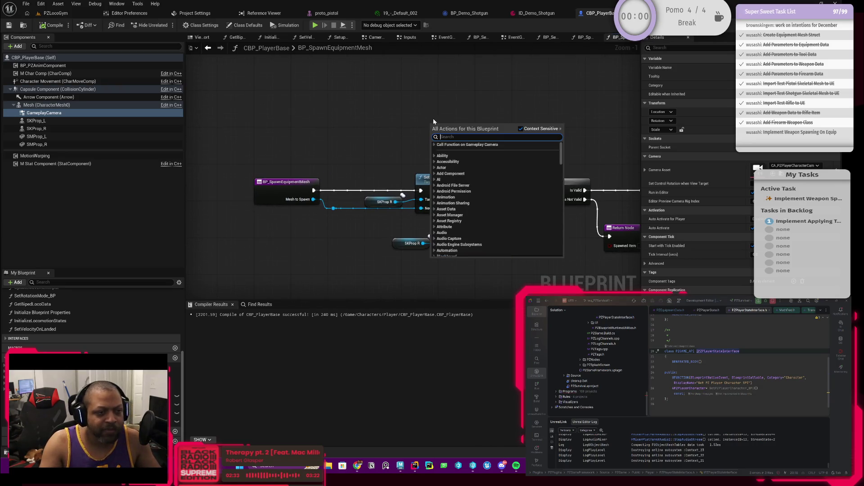
pyautogui.click(502, 113)
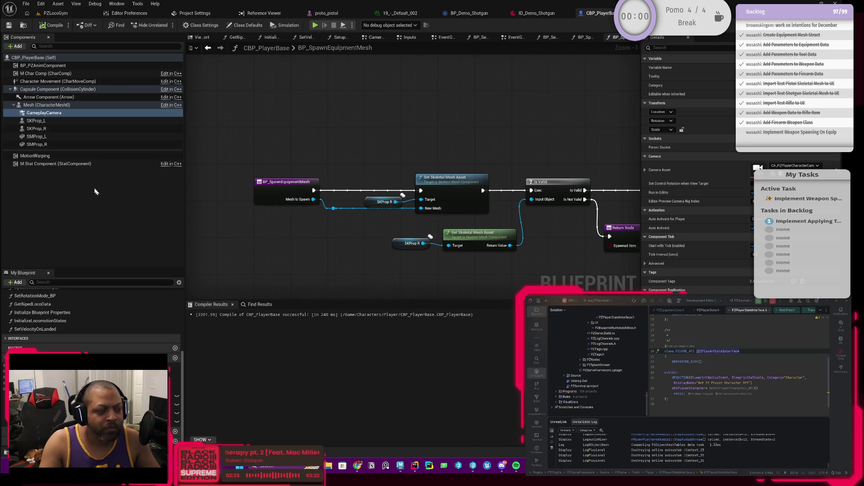
pyautogui.moveTo(43, 113)
pyautogui.mouseDown()
pyautogui.moveTo(444, 131)
pyautogui.moveTo(435, 127)
pyautogui.mouseUp()
pyautogui.write('activate')
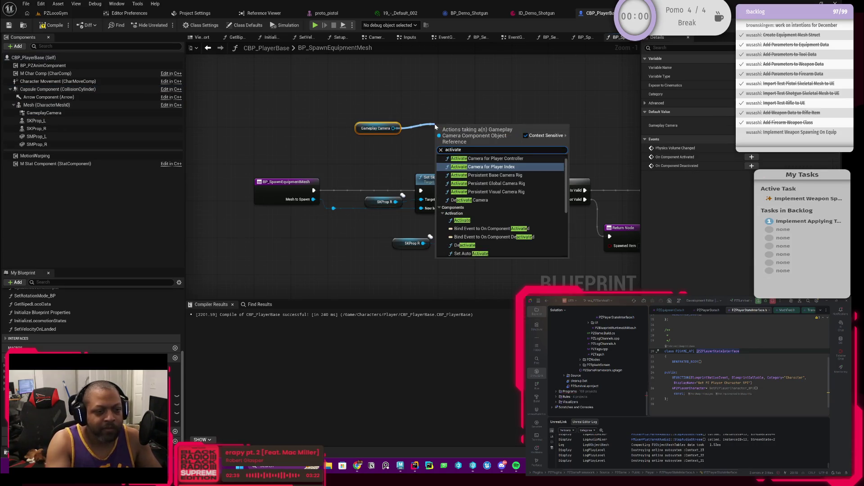
pyautogui.scroll(-2, 505, 200)
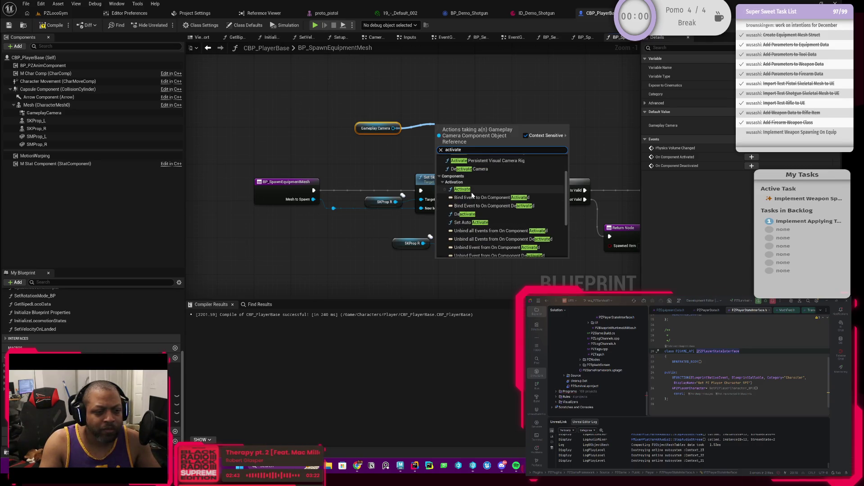
pyautogui.click(468, 190)
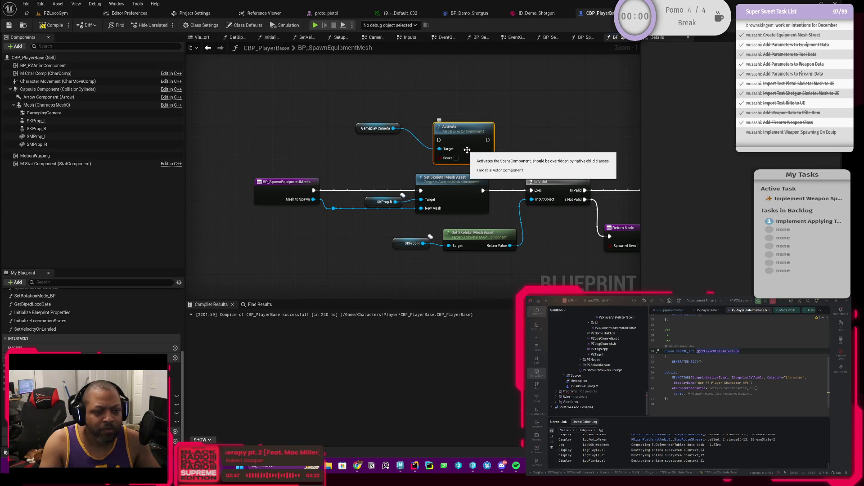
# Try a Set Auto Activate node on the camera, inspect its source, then delete it
pyautogui.moveTo(492, 180); pyautogui.dragTo(394, 184)
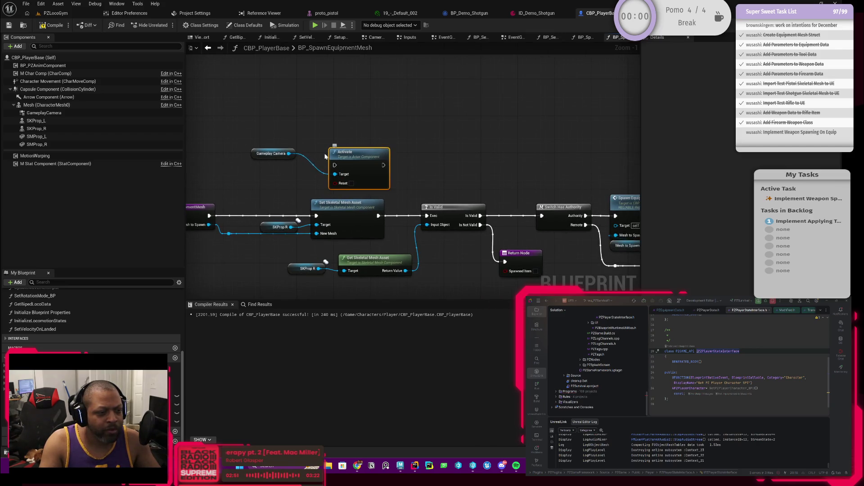
pyautogui.moveTo(288, 154); pyautogui.dragTo(341, 127)
pyautogui.write('activate')
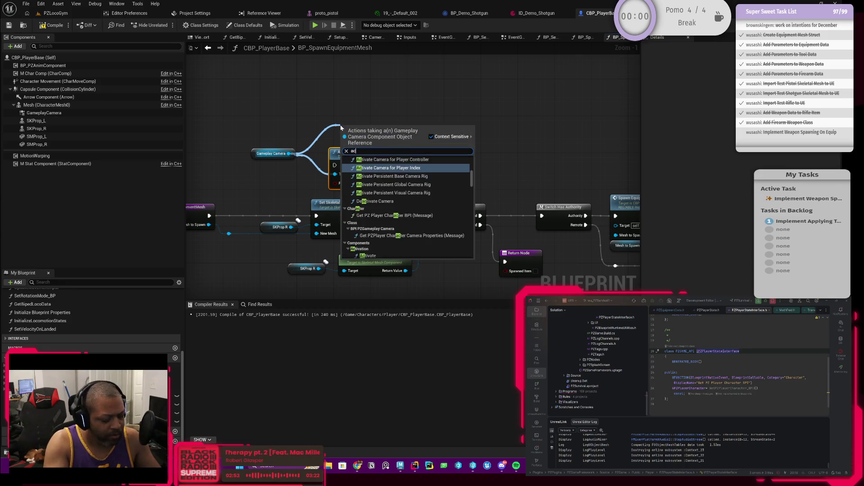
pyautogui.scroll(-3, 379, 207)
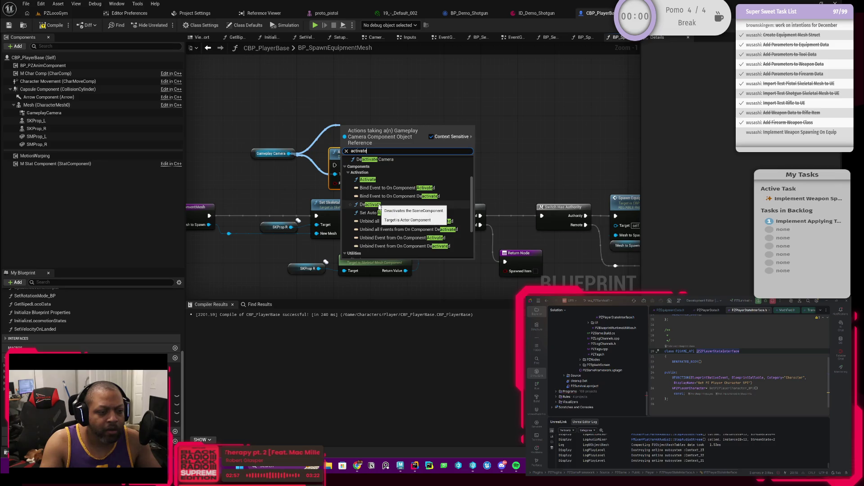
pyautogui.scroll(-2, 380, 200)
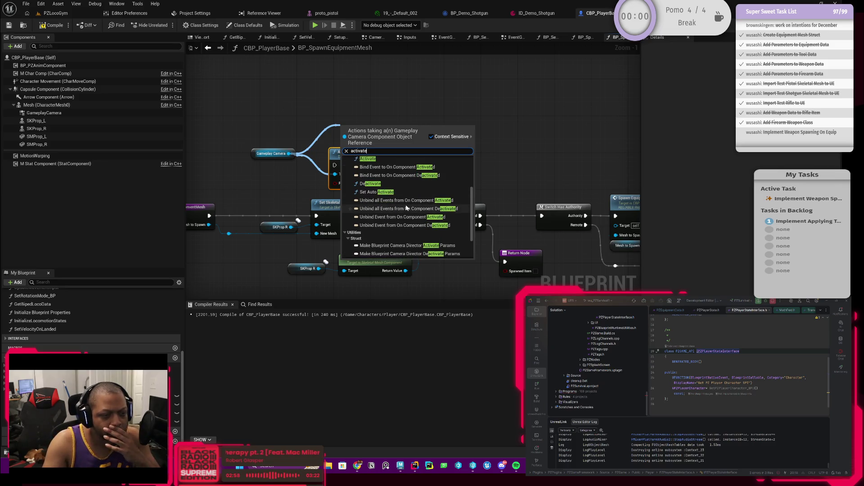
pyautogui.click(381, 192)
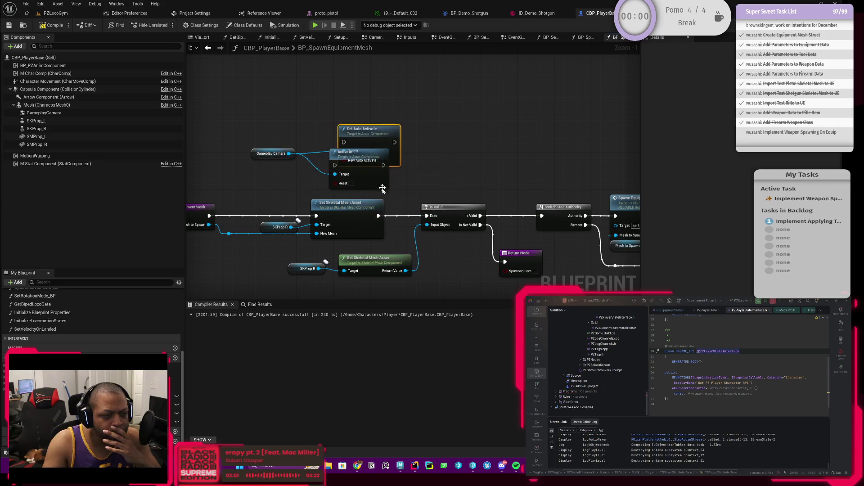
pyautogui.doubleClick(385, 144)
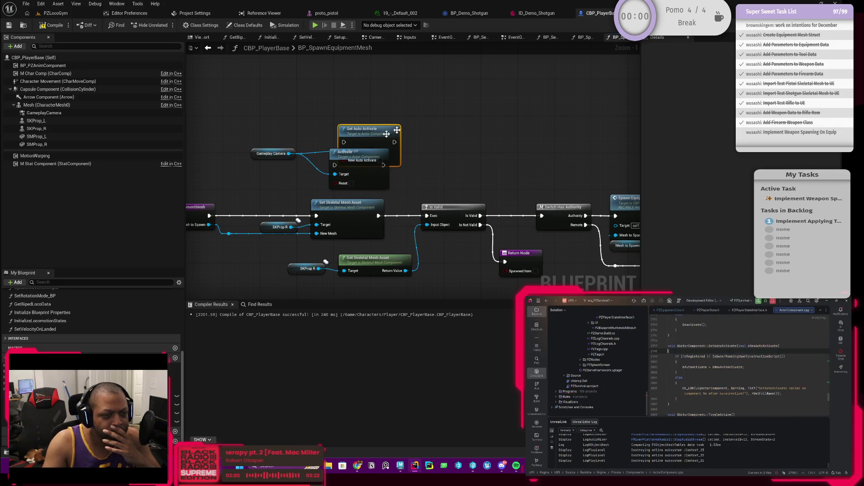
pyautogui.moveTo(467, 109); pyautogui.dragTo(389, 136)
pyautogui.press('Delete')
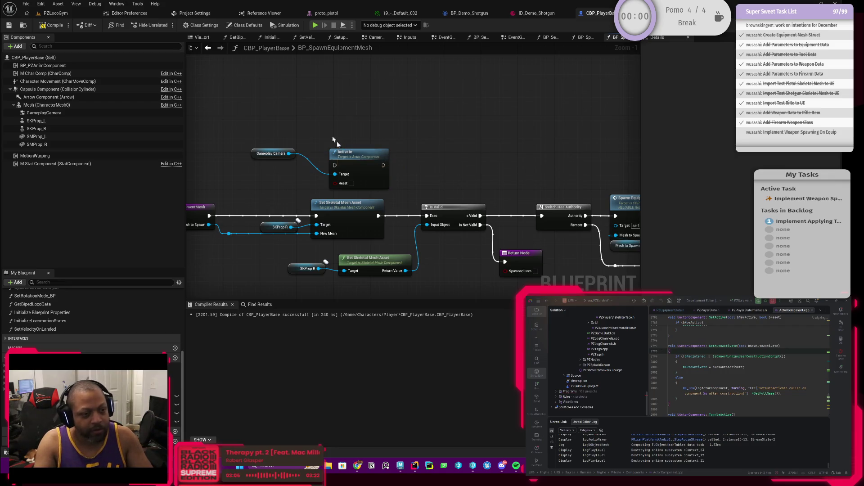
pyautogui.press('Home')
# Cut the Activate and Gameplay Camera nodes out of the spawn-equipment graph
pyautogui.moveTo(315, 150); pyautogui.dragTo(337, 175)
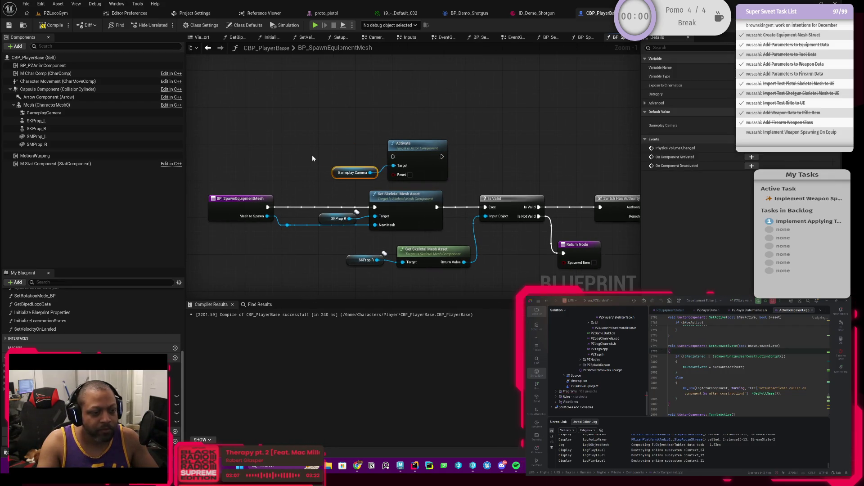
pyautogui.scroll(-2, 387, 144)
pyautogui.moveTo(350, 136); pyautogui.dragTo(436, 172)
pyautogui.press('Delete')
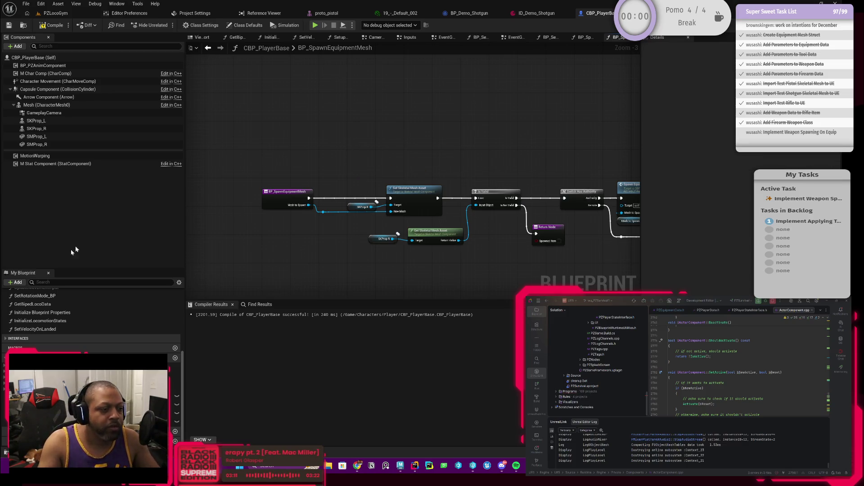
# Open CBP_PlayerBase's EventGraph and check the Initialize Blueprint Properties function
pyautogui.scroll(5, 50, 313)
pyautogui.doubleClick(27, 302)
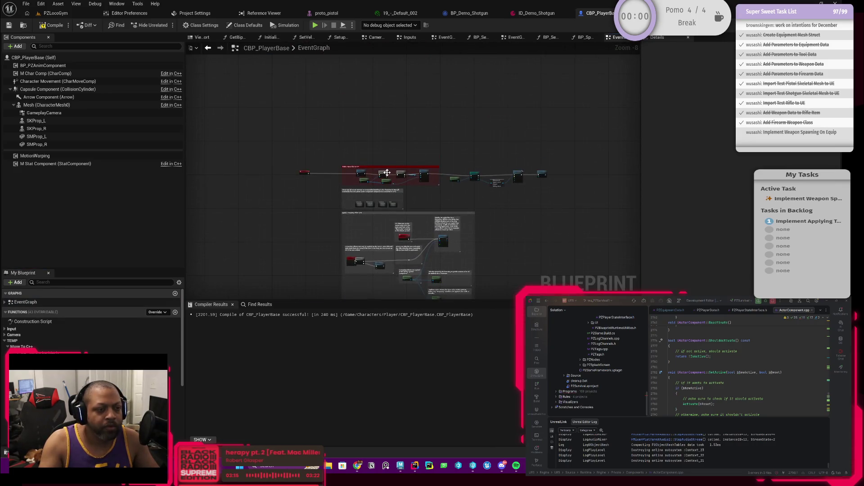
pyautogui.scroll(-2, 411, 188)
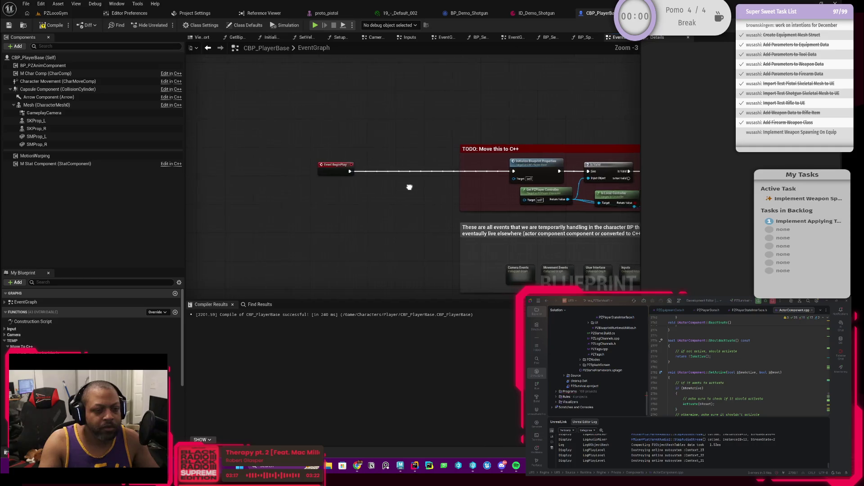
pyautogui.moveTo(361, 191); pyautogui.dragTo(204, 182)
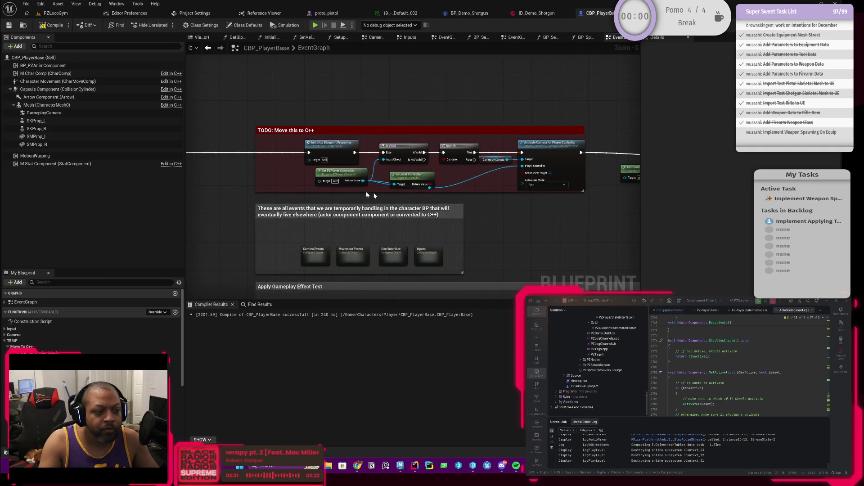
pyautogui.scroll(2, 315, 189)
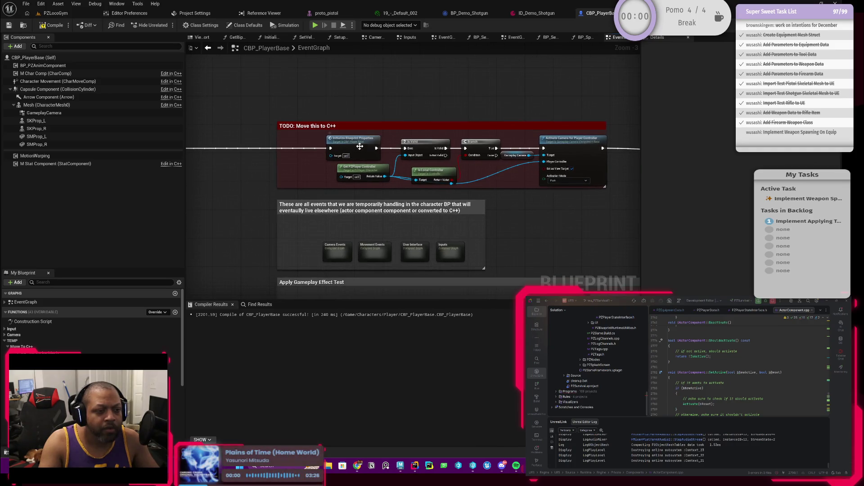
pyautogui.doubleClick(360, 148)
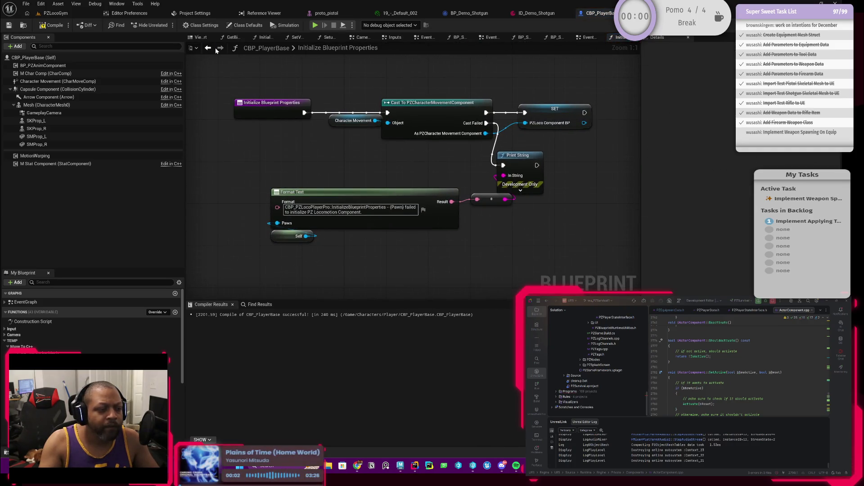
pyautogui.click(208, 48)
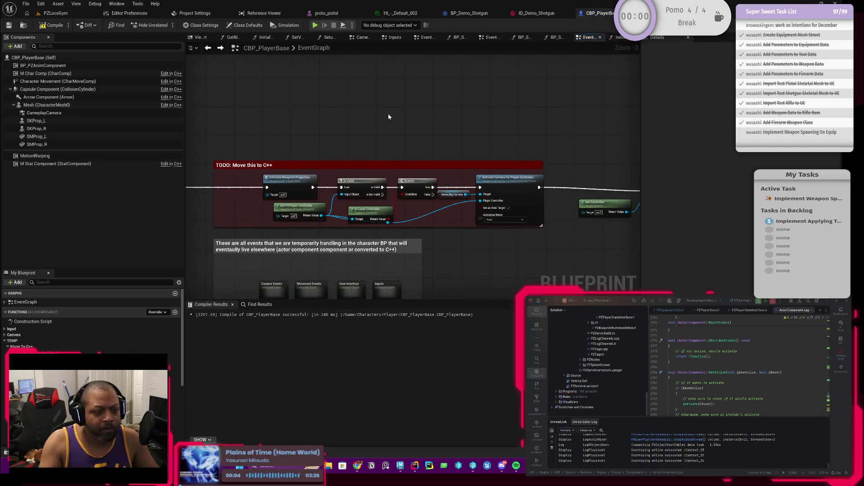
# Paste the Gameplay Camera and Activate nodes above the TODO: Move this to C++ comment
pyautogui.hotkey('ctrl', 'v')
pyautogui.scroll(3, 368, 159)
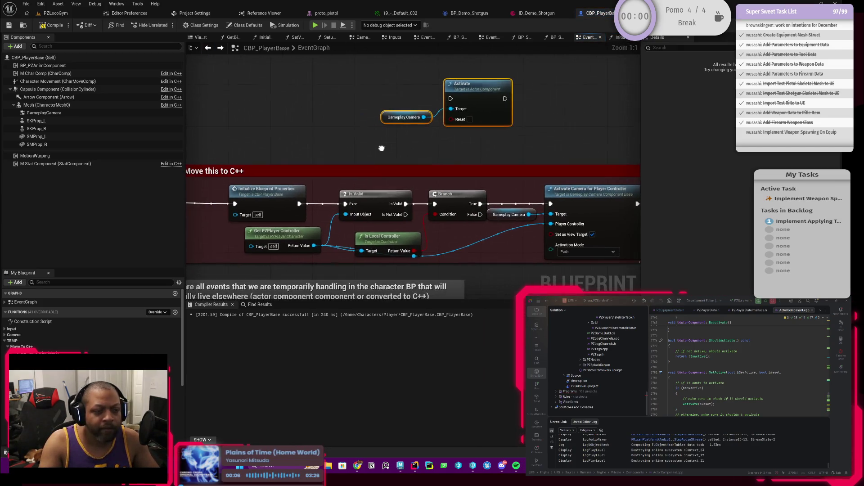
pyautogui.scroll(-1, 388, 140)
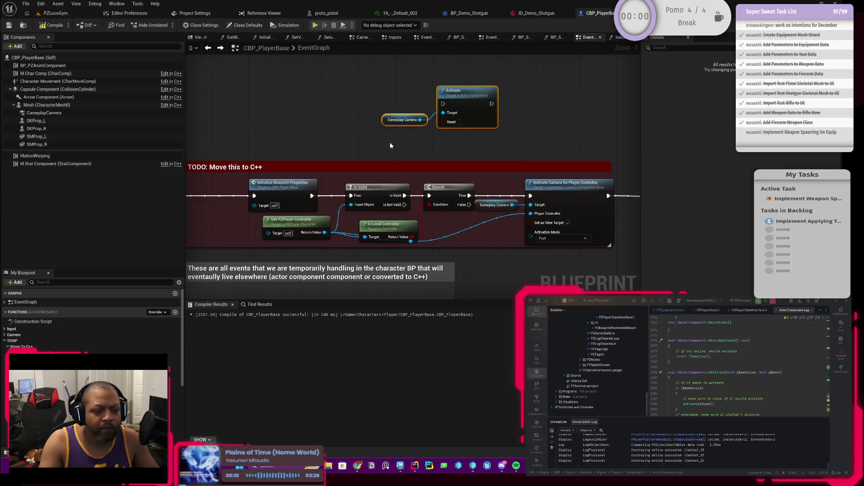
pyautogui.moveTo(412, 144); pyautogui.dragTo(525, 135)
pyautogui.moveTo(585, 96)
pyautogui.mouseDown()
pyautogui.moveTo(410, 113)
pyautogui.moveTo(470, 106)
pyautogui.mouseUp()
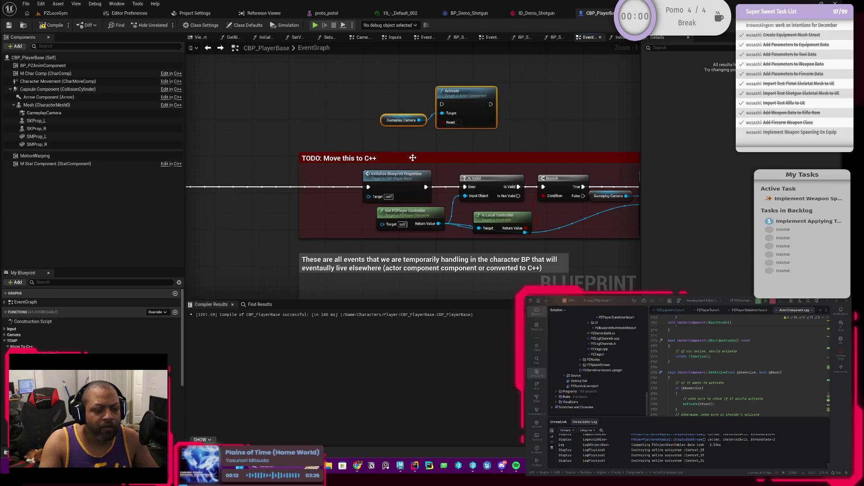
pyautogui.scroll(-2, 471, 107)
pyautogui.moveTo(460, 154); pyautogui.dragTo(426, 145)
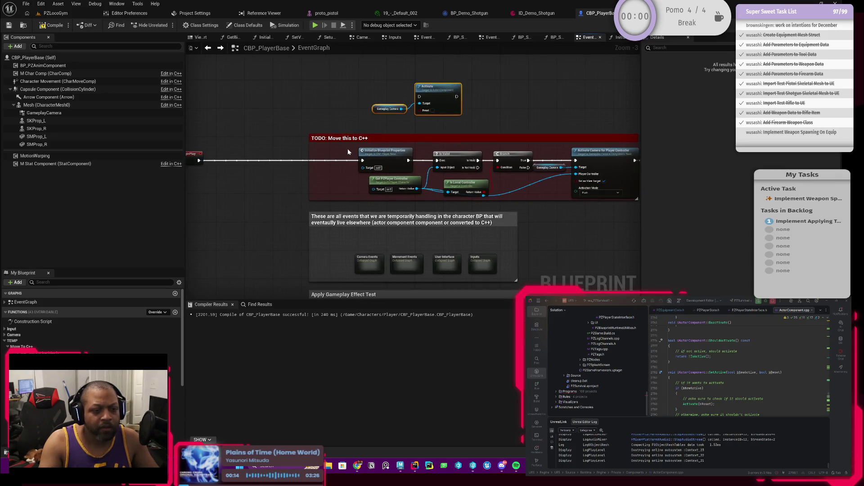
pyautogui.moveTo(348, 152)
pyautogui.mouseDown()
pyautogui.moveTo(405, 173)
pyautogui.moveTo(422, 194)
pyautogui.moveTo(458, 180)
pyautogui.mouseUp()
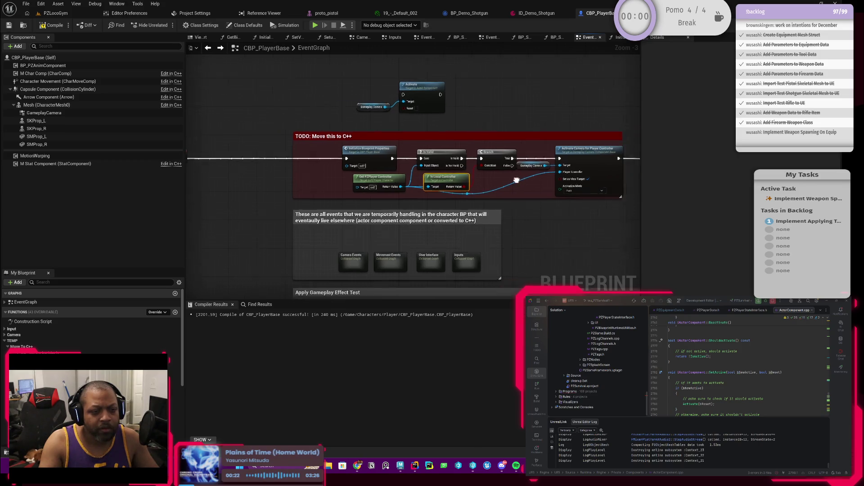
pyautogui.scroll(-2, 455, 181)
pyautogui.moveTo(370, 140); pyautogui.dragTo(348, 140)
pyautogui.scroll(5, 465, 158)
# Shift Activate Camera for Player Controller and the camera getter right to make room
pyautogui.moveTo(560, 164); pyautogui.dragTo(465, 164)
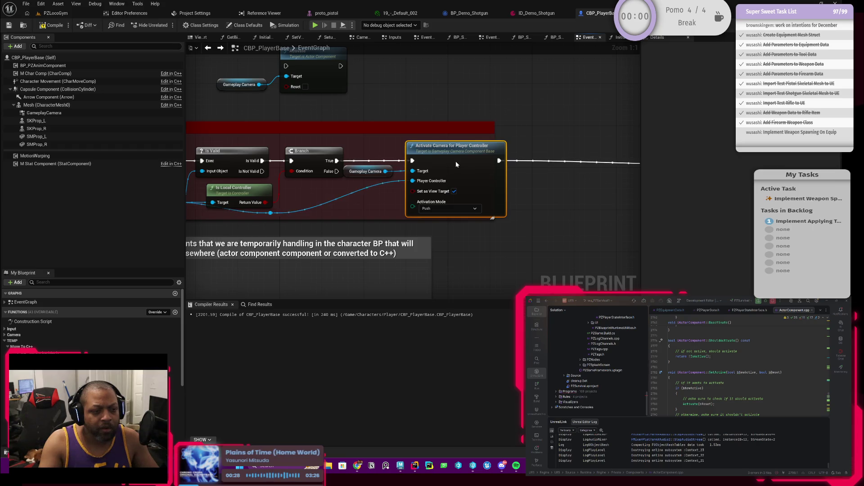
pyautogui.moveTo(455, 161)
pyautogui.mouseDown()
pyautogui.moveTo(446, 162)
pyautogui.moveTo(519, 162)
pyautogui.mouseUp()
pyautogui.moveTo(367, 172); pyautogui.dragTo(435, 170)
pyautogui.moveTo(390, 148); pyautogui.dragTo(463, 198)
pyautogui.moveTo(467, 164); pyautogui.dragTo(514, 169)
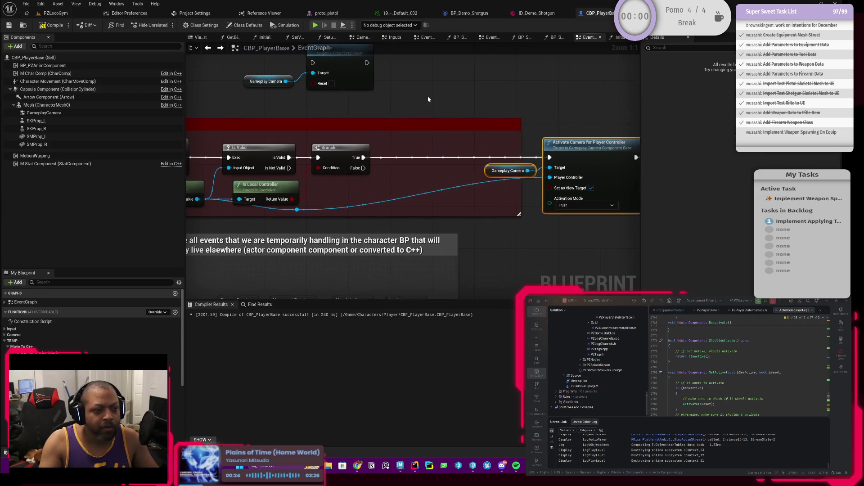
pyautogui.moveTo(202, 78); pyautogui.dragTo(291, 116)
# Route Branch True through Activate into Activate Camera for Player Controller, inside the comment
pyautogui.moveTo(367, 200)
pyautogui.mouseDown()
pyautogui.moveTo(369, 106)
pyautogui.moveTo(435, 191)
pyautogui.mouseUp()
pyautogui.moveTo(367, 201)
pyautogui.mouseDown()
pyautogui.moveTo(338, 163)
pyautogui.moveTo(316, 106)
pyautogui.mouseUp()
pyautogui.moveTo(370, 105)
pyautogui.mouseDown()
pyautogui.moveTo(520, 192)
pyautogui.moveTo(552, 200)
pyautogui.mouseUp()
pyautogui.moveTo(386, 149); pyautogui.dragTo(245, 76)
pyautogui.moveTo(361, 124)
pyautogui.mouseDown()
pyautogui.moveTo(432, 152)
pyautogui.moveTo(499, 202)
pyautogui.moveTo(492, 216)
pyautogui.mouseUp()
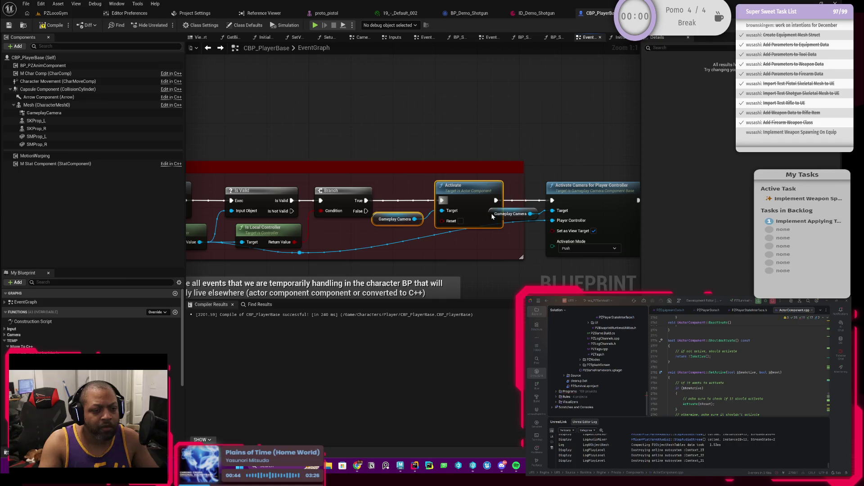
pyautogui.scroll(-2, 532, 214)
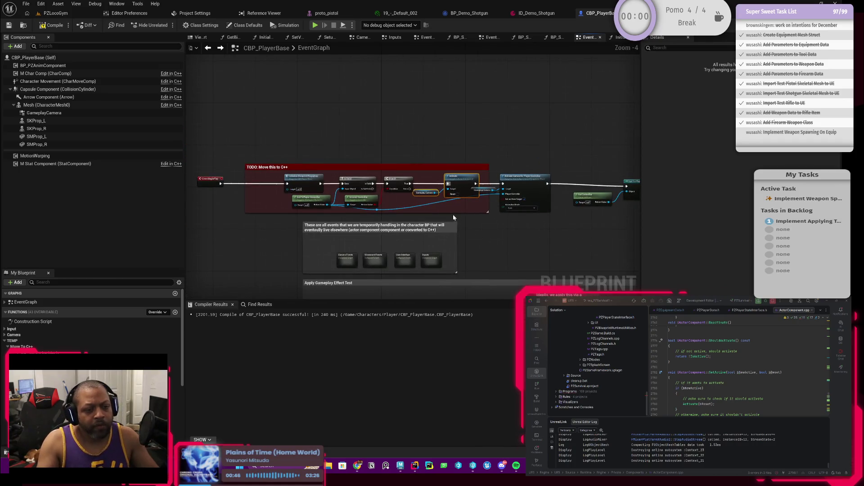
pyautogui.click(61, 16)
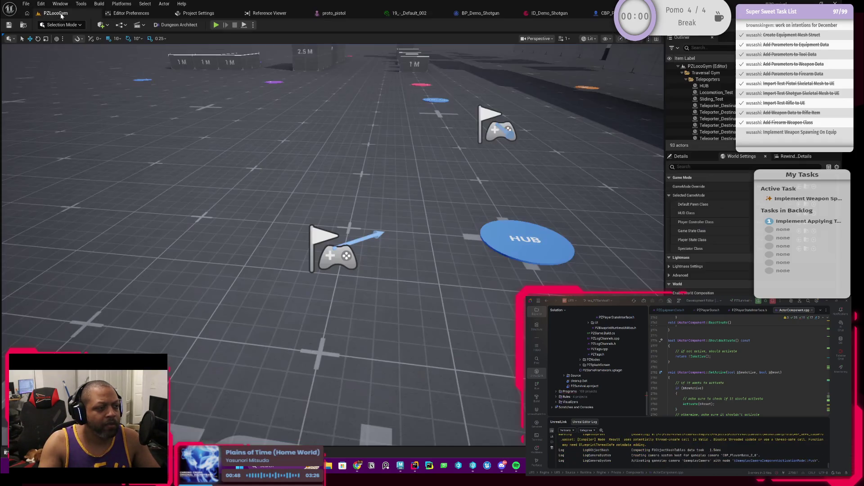
pyautogui.click(216, 25)
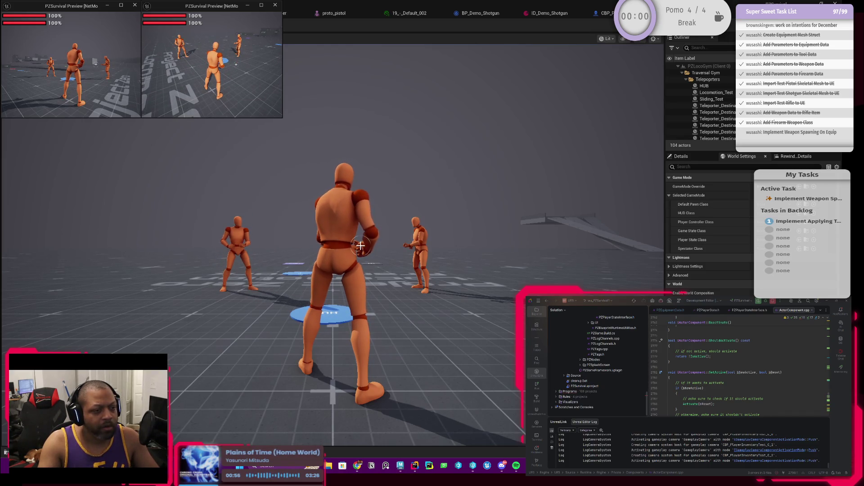
pyautogui.hotkey('alt', 'Tab')
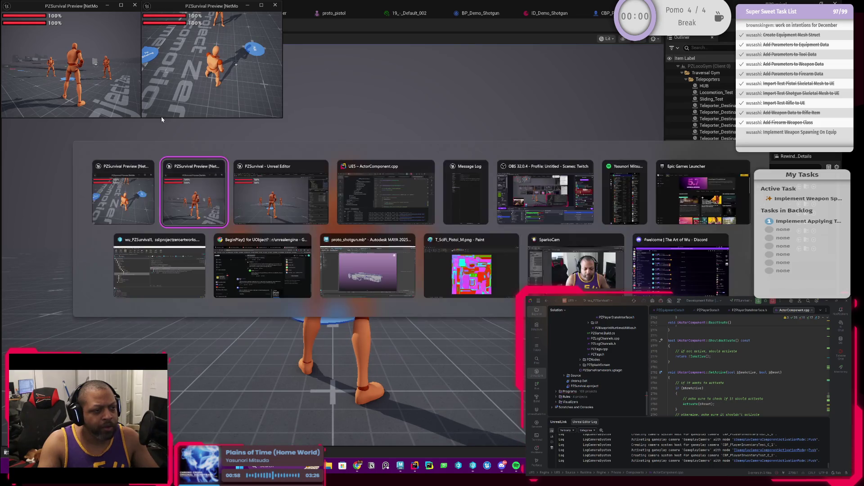
pyautogui.click(260, 202)
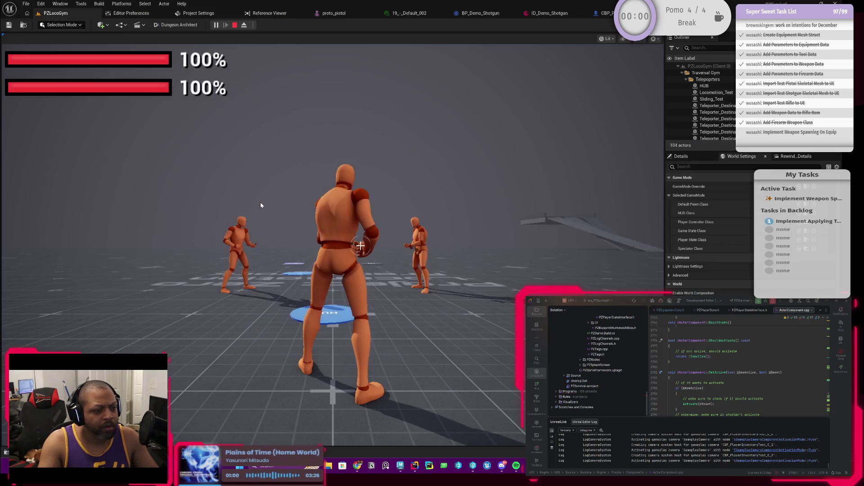
pyautogui.hotkey('alt', 'Tab')
pyautogui.click(147, 197)
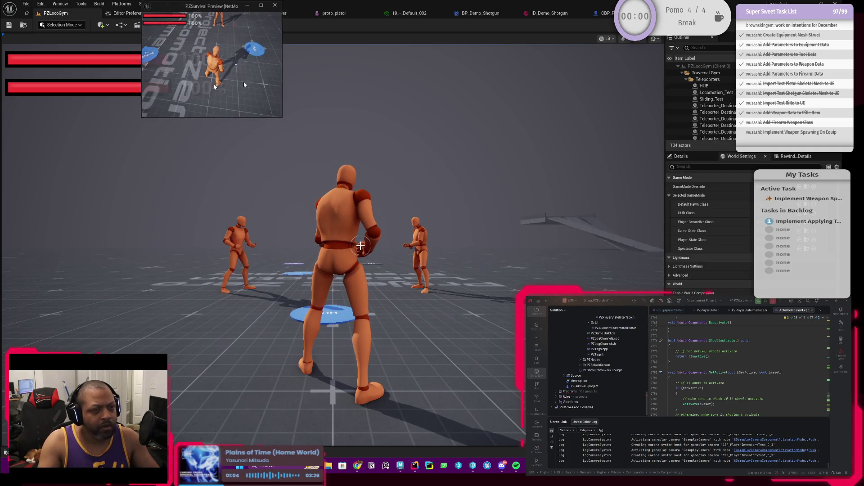
pyautogui.press('Escape')
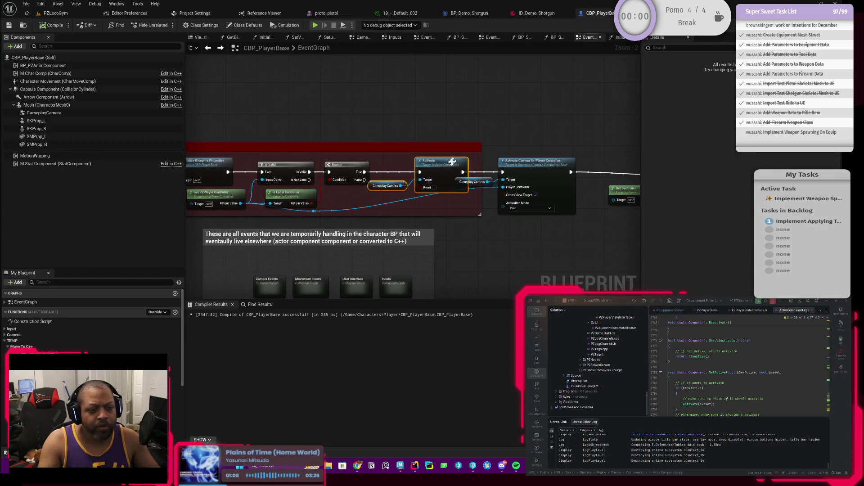
# Remove the Activate node, wire Branch True straight to Activate Camera for Player Controller, compile, and play-test
pyautogui.press('Delete')
pyautogui.moveTo(365, 172)
pyautogui.mouseDown()
pyautogui.moveTo(502, 172)
pyautogui.moveTo(444, 178)
pyautogui.mouseUp()
pyautogui.click(46, 26)
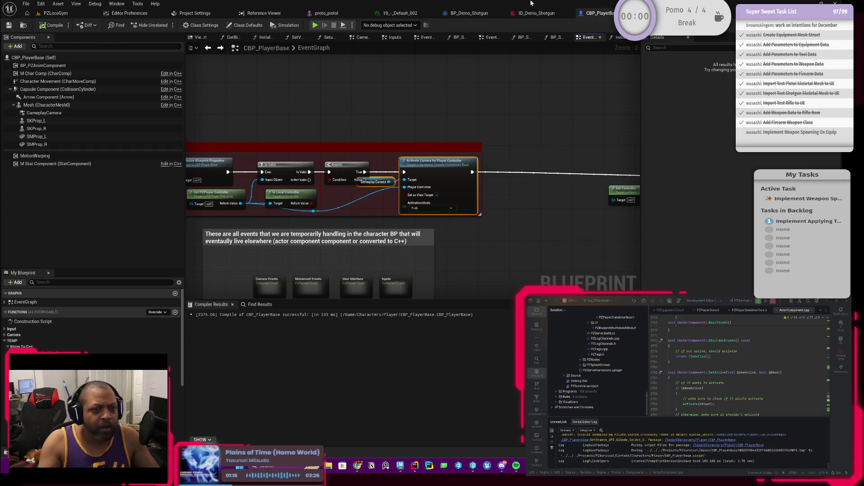
pyautogui.click(56, 13)
pyautogui.click(215, 26)
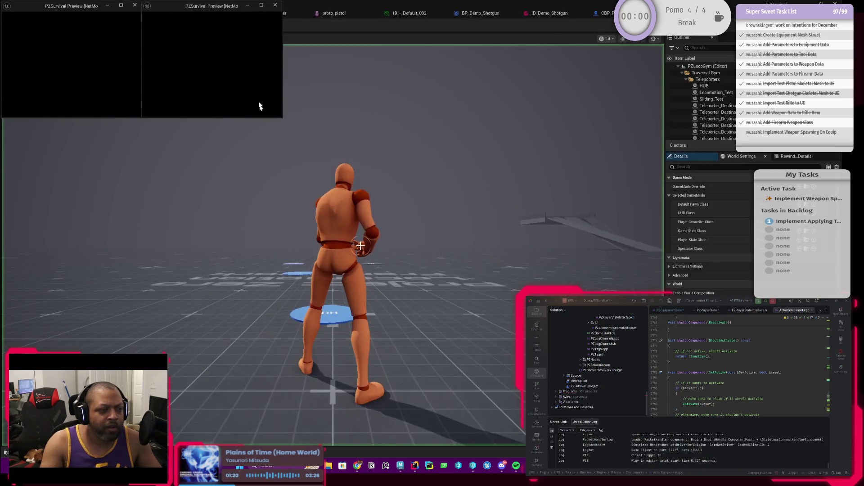
# Run around the gym, equip the shotgun with key 1, maximize the client preview, and end play
pyautogui.press('w')
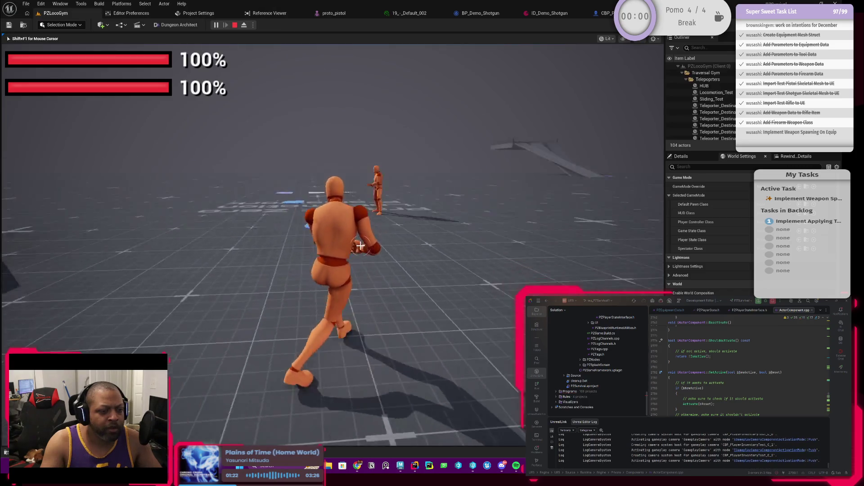
pyautogui.press('w')
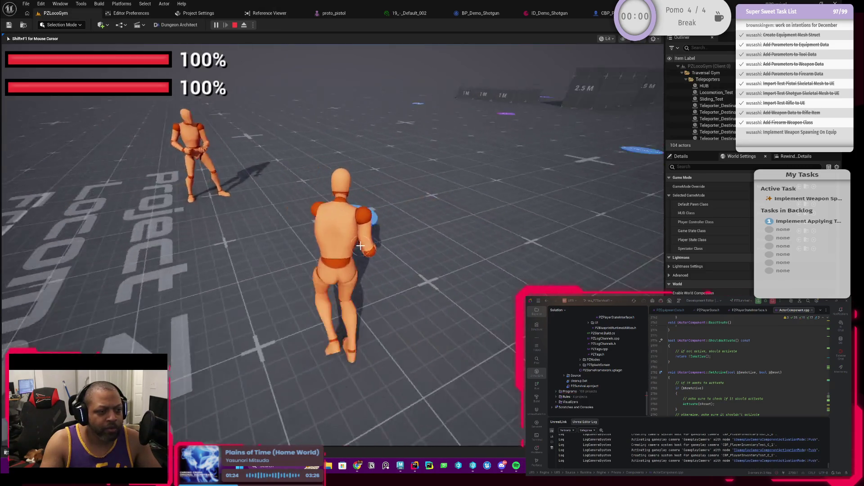
pyautogui.press('w')
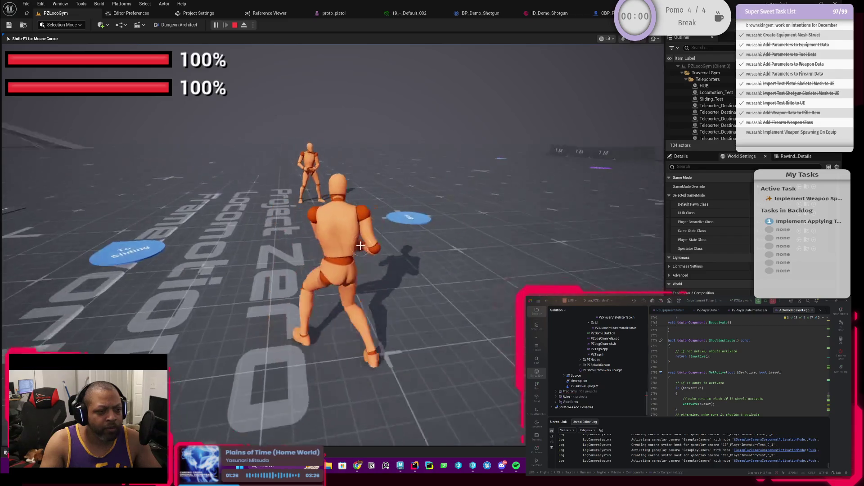
pyautogui.press('1')
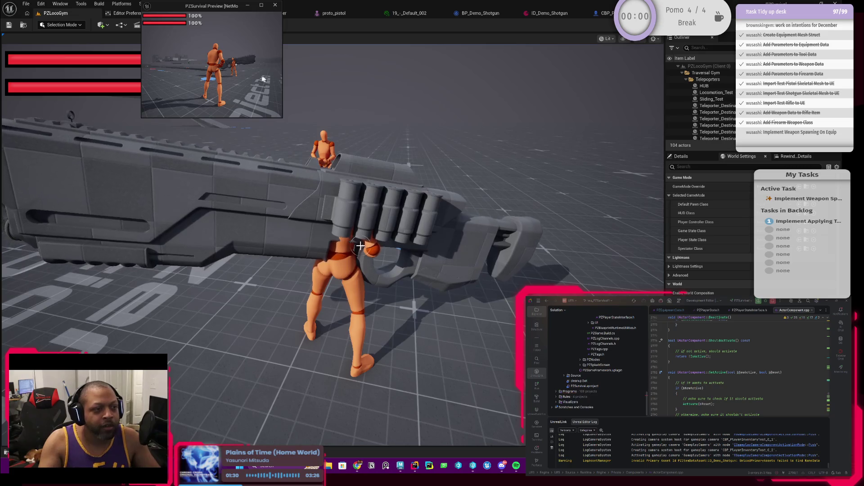
pyautogui.click(255, 93)
pyautogui.hotkey('alt', 'Tab')
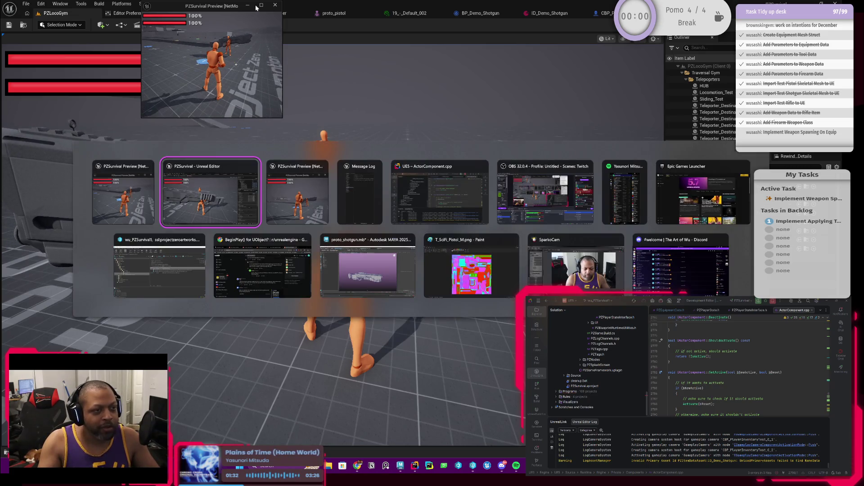
pyautogui.hotkey('alt', 'Tab')
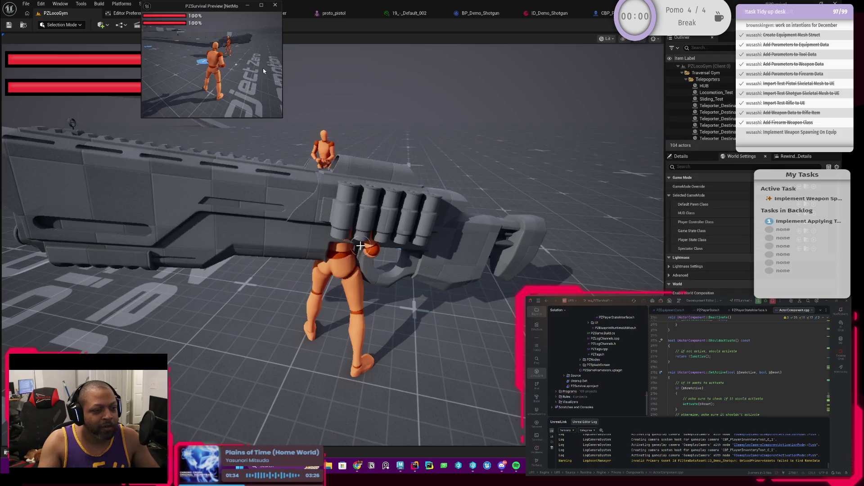
pyautogui.doubleClick(264, 10)
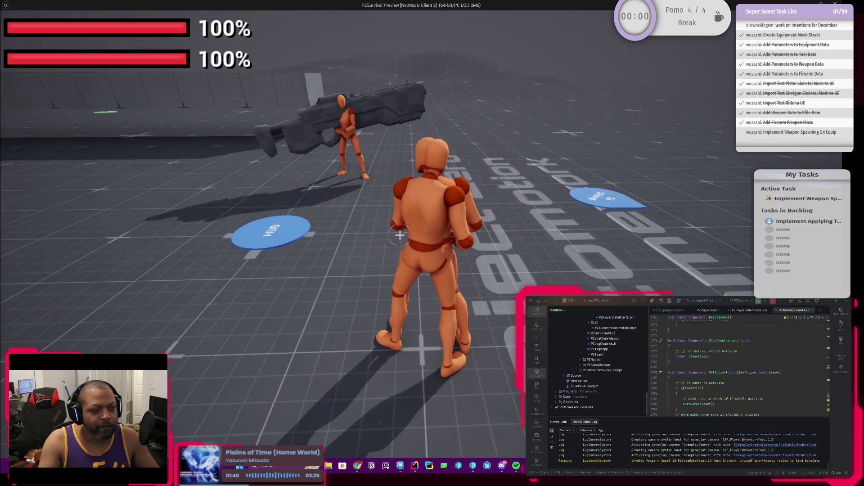
pyautogui.press('Escape')
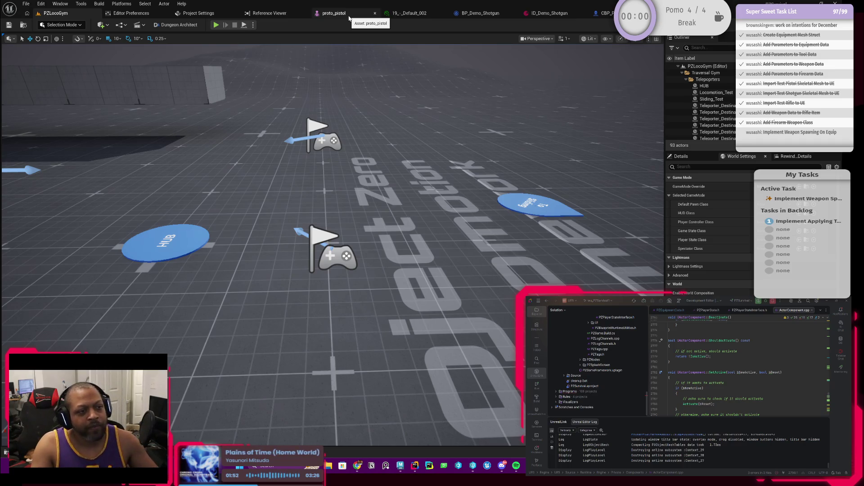
# Switch ID_Demo_Shotgun's skeletal mesh to SK_RGX_gun, save it, and start a new play test
pyautogui.click(545, 13)
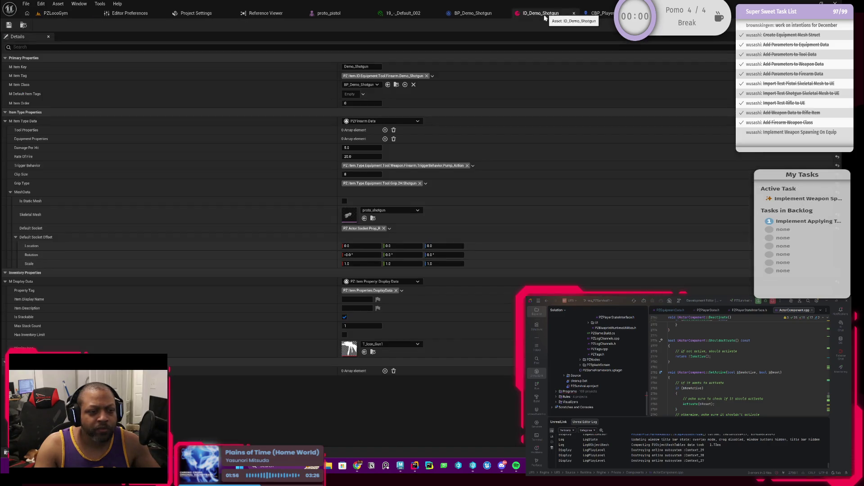
pyautogui.click(393, 211)
pyautogui.write('rifle')
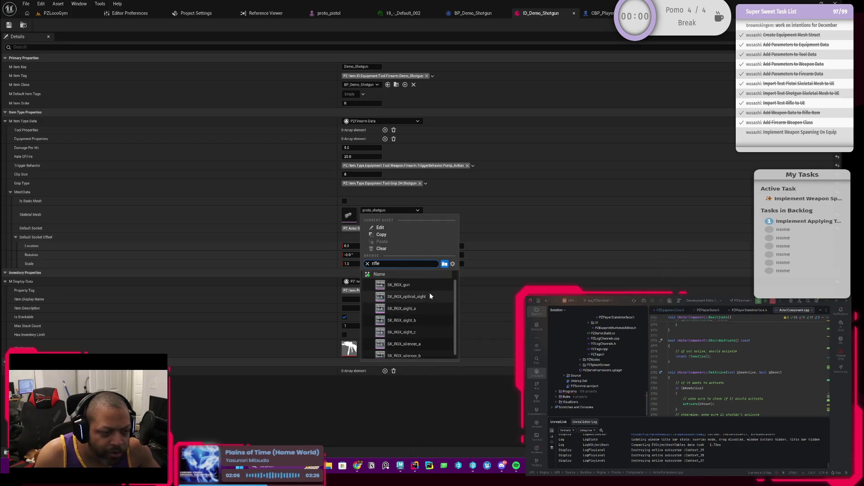
pyautogui.click(420, 282)
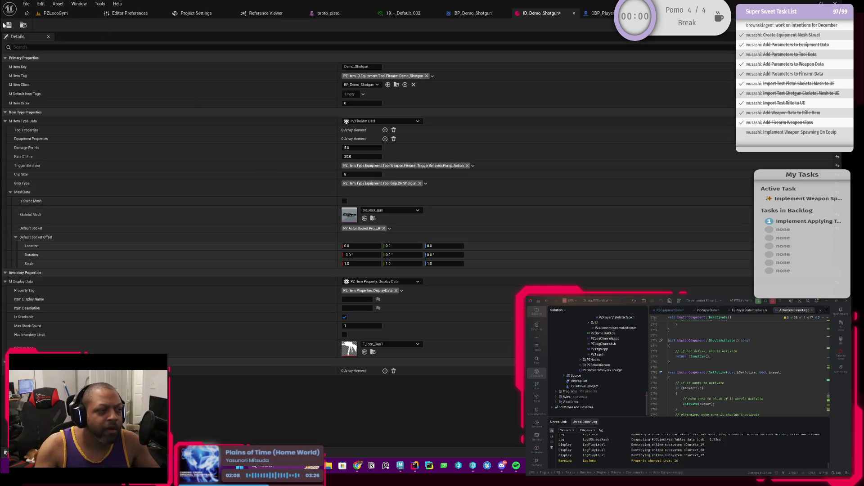
pyautogui.click(8, 25)
pyautogui.click(53, 13)
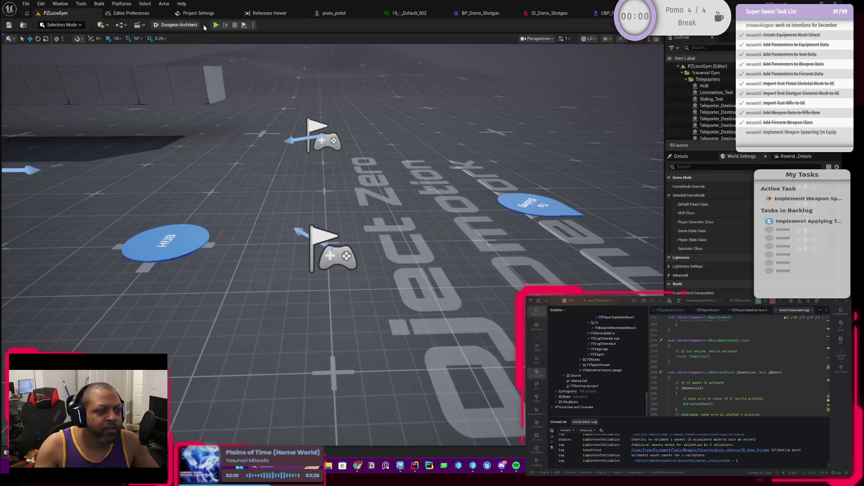
pyautogui.click(215, 25)
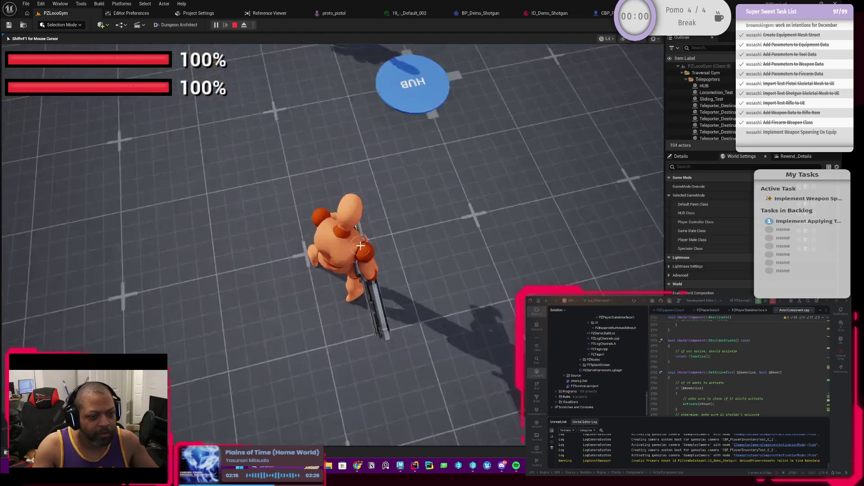
pyautogui.press('w')
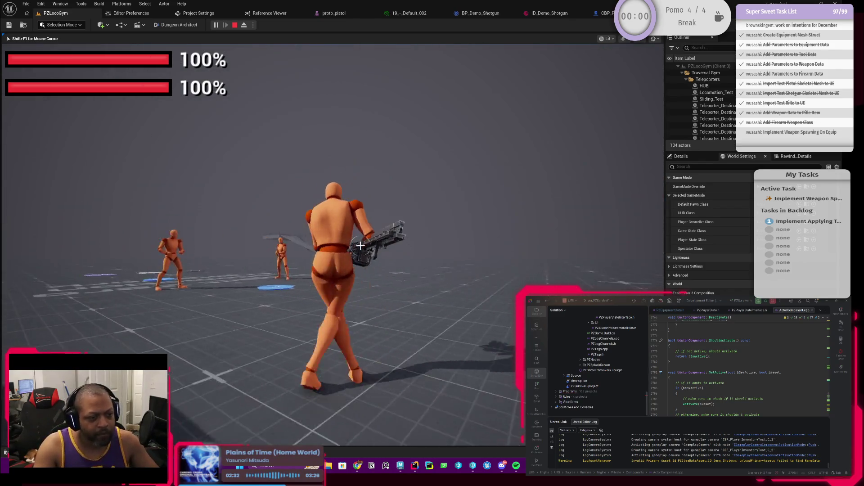
pyautogui.press('Escape')
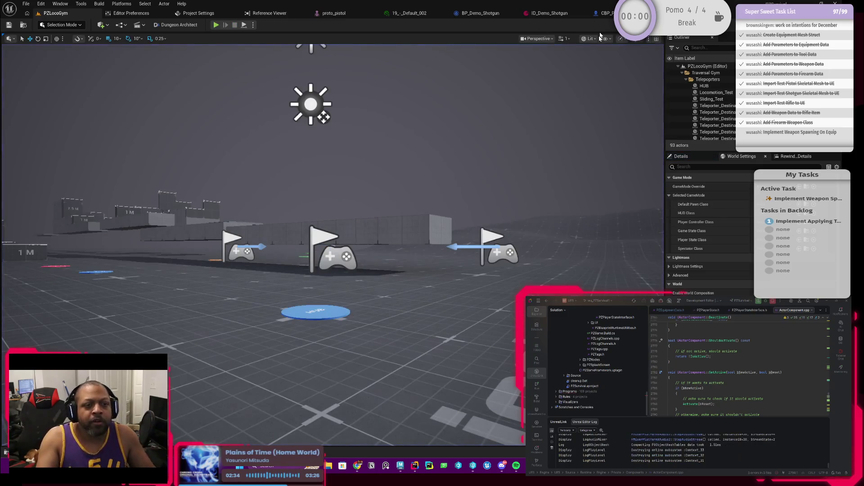
# Check the proto_pistol mesh, return to PZLocoGym, and open the Content Drawer
pyautogui.click(333, 13)
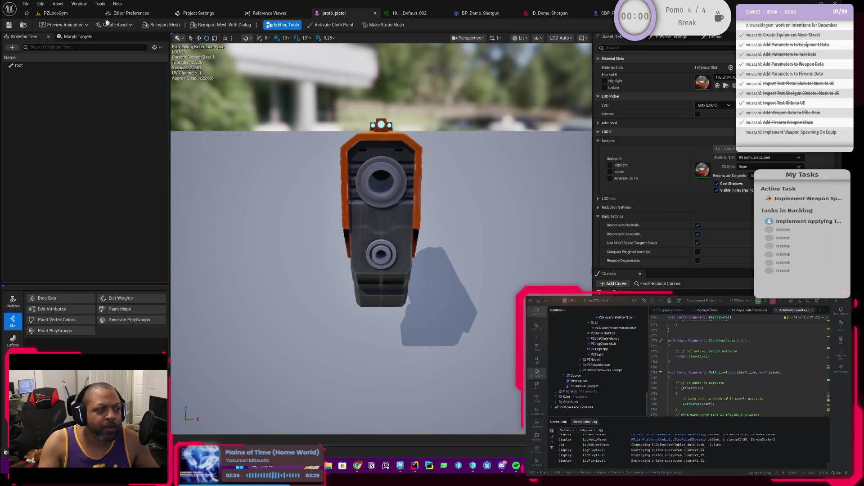
pyautogui.click(63, 14)
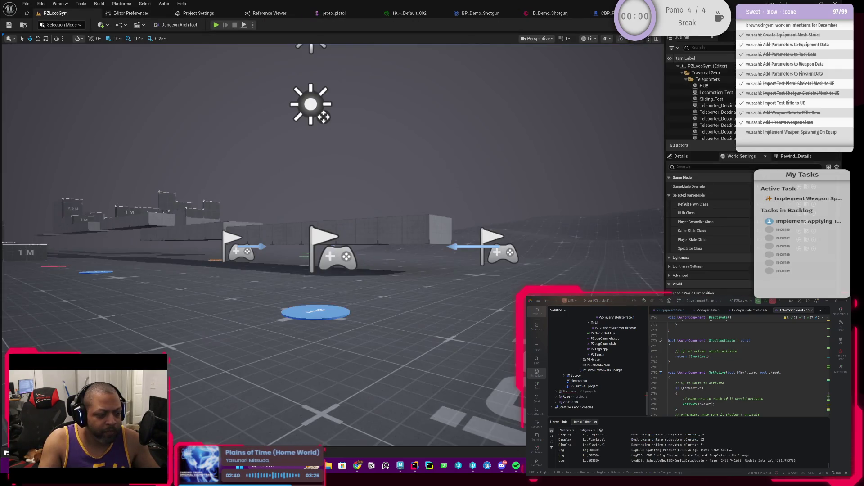
pyautogui.hotkey('ctrl', 'space')
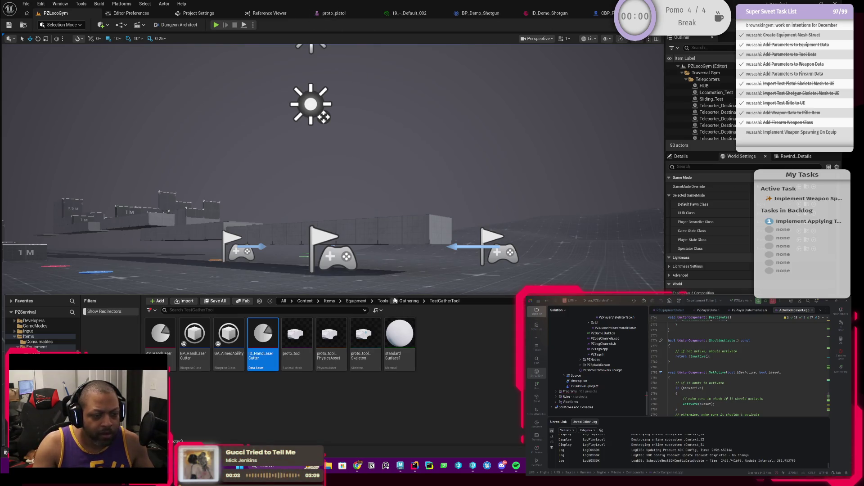
# Open the ABP_UEFN_LocoPro animation blueprint from the Content root and locate its preview mannequin
pyautogui.click(305, 301)
pyautogui.write('uefn')
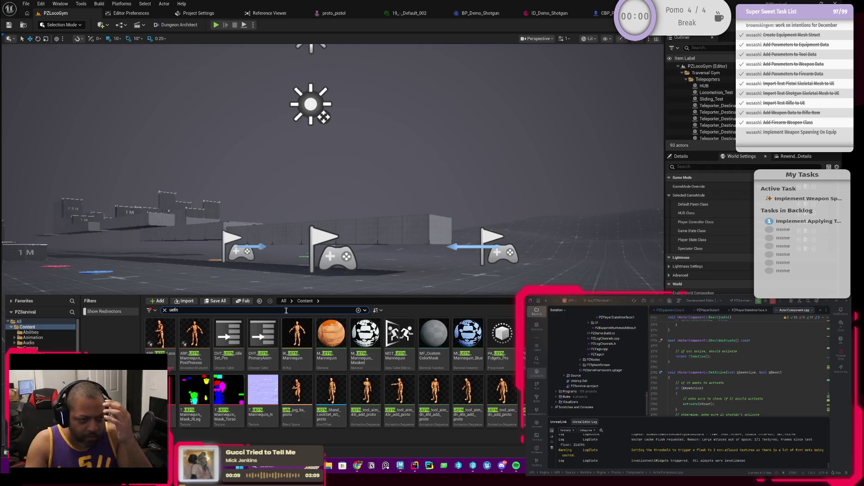
pyautogui.click(283, 302)
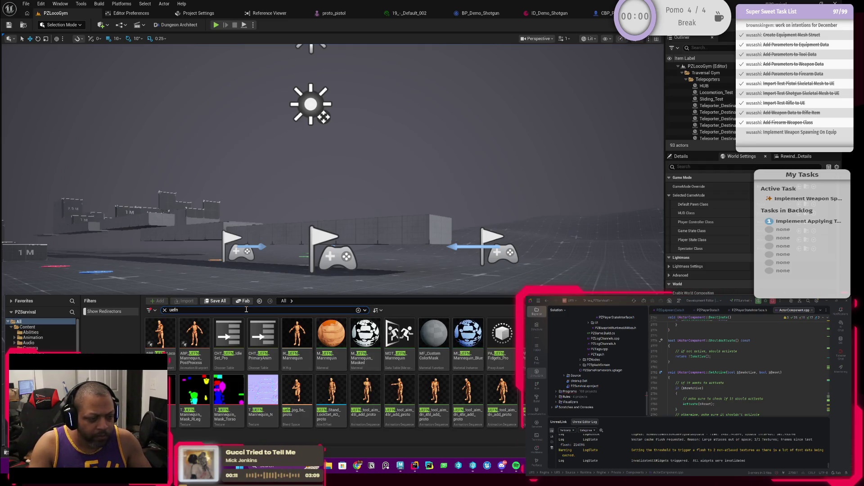
pyautogui.click(160, 336)
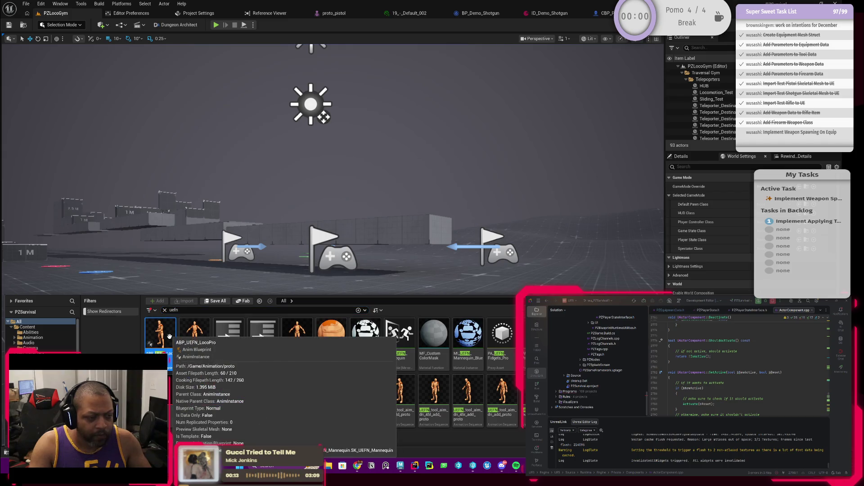
pyautogui.doubleClick(162, 335)
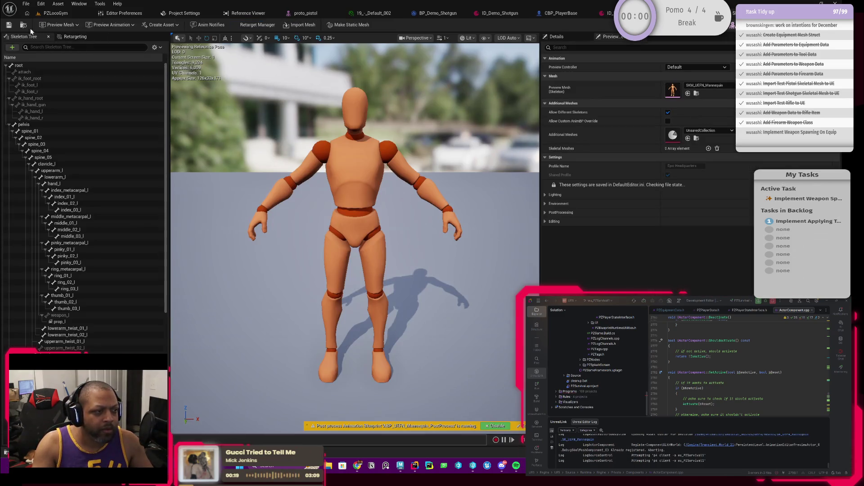
pyautogui.click(23, 25)
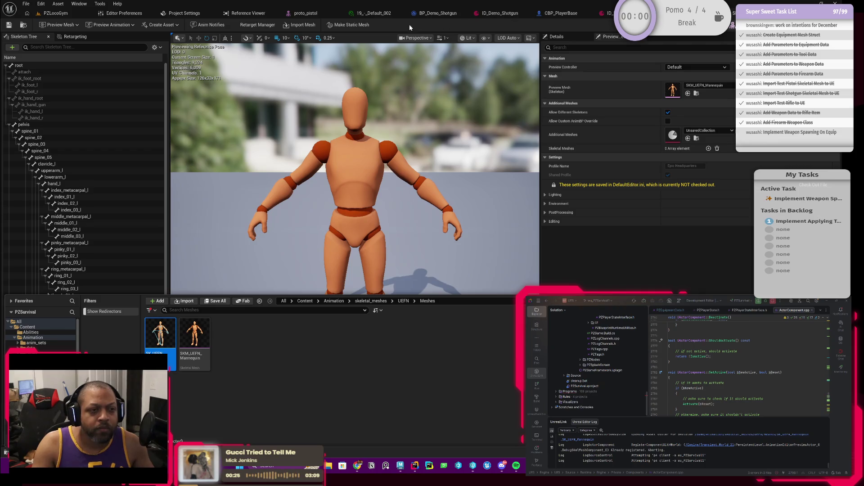
pyautogui.hotkey('ctrl', 'space')
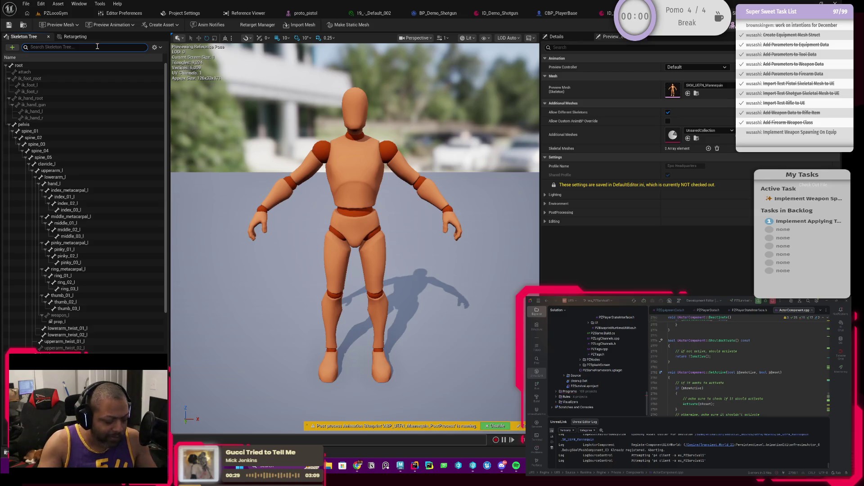
# Filter the skeleton tree for prop sockets and bring up Add Preview Asset on prop_r
pyautogui.scroll(-6, 117, 222)
pyautogui.scroll(-4, 117, 223)
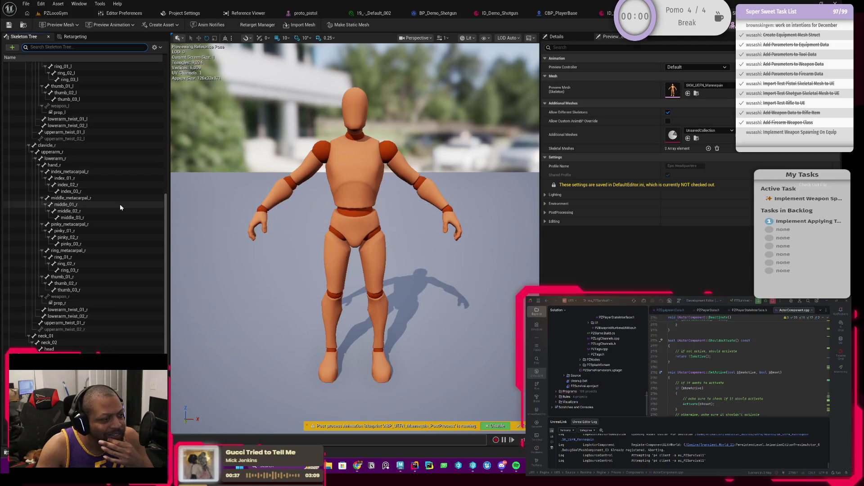
pyautogui.scroll(4, 79, 69)
pyautogui.click(80, 48)
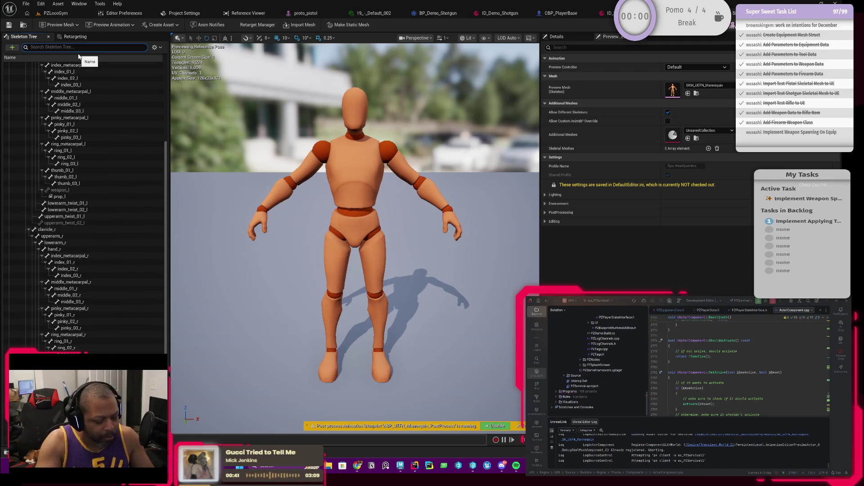
pyautogui.write('prop')
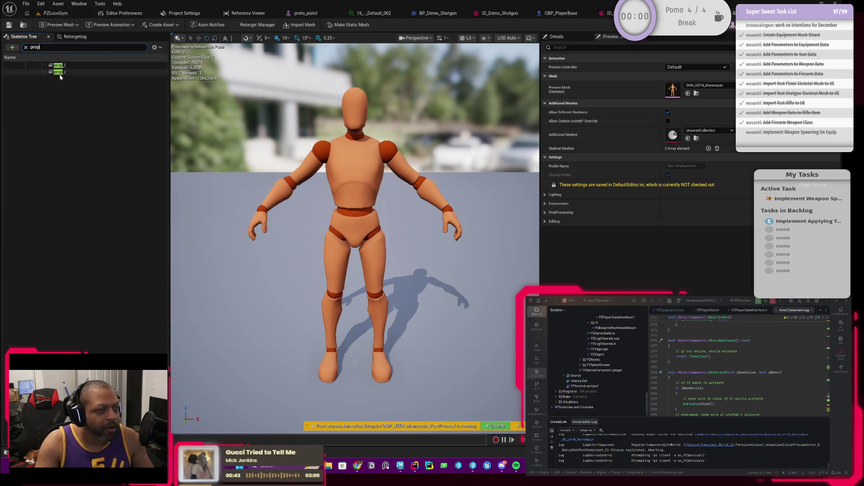
pyautogui.click(60, 73)
pyautogui.rightClick(61, 73)
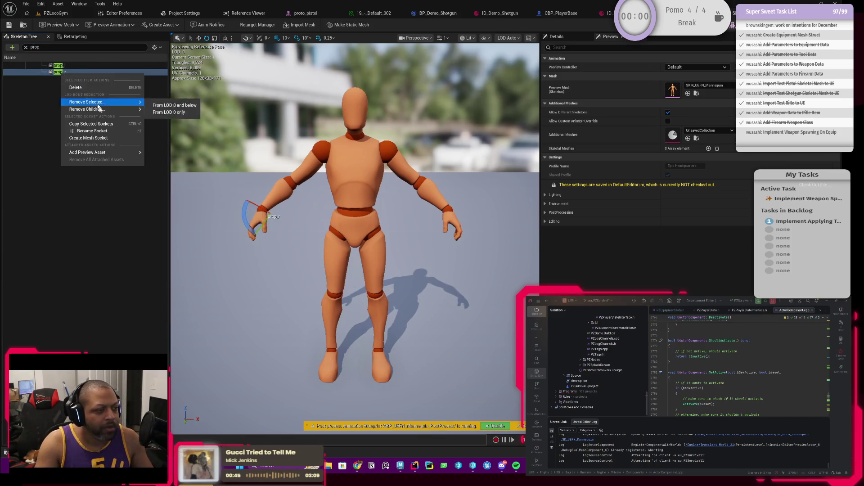
pyautogui.moveTo(113, 153)
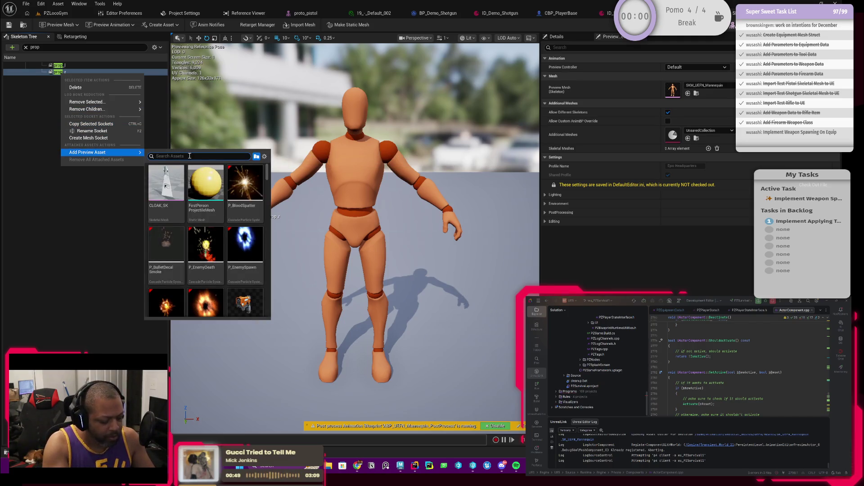
# Attach SK_RGX_gun to prop_r, then rotate and nudge the socket so the rifle sits in the right hand
pyautogui.write('rile')
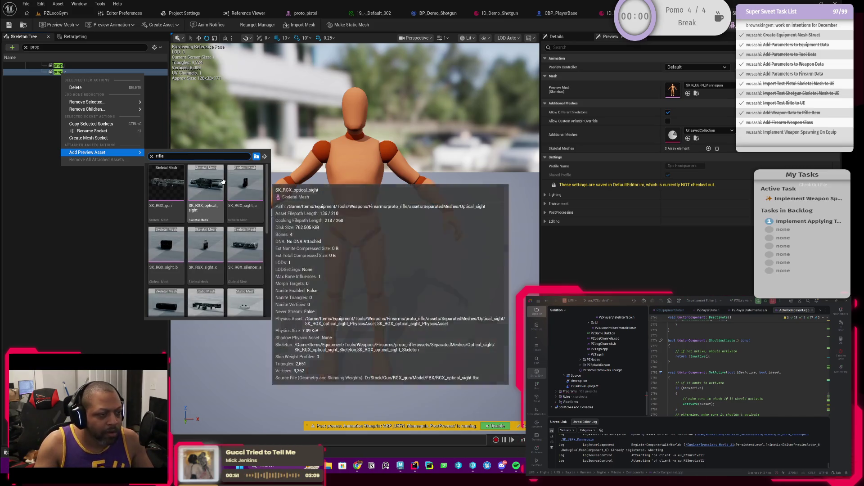
pyautogui.click(171, 183)
pyautogui.moveTo(406, 215)
pyautogui.mouseDown()
pyautogui.moveTo(368, 216)
pyautogui.moveTo(405, 216)
pyautogui.mouseUp()
pyautogui.moveTo(243, 221); pyautogui.dragTo(257, 258)
pyautogui.moveTo(315, 270)
pyautogui.mouseDown()
pyautogui.moveTo(234, 270)
pyautogui.moveTo(252, 270)
pyautogui.moveTo(225, 252)
pyautogui.mouseUp()
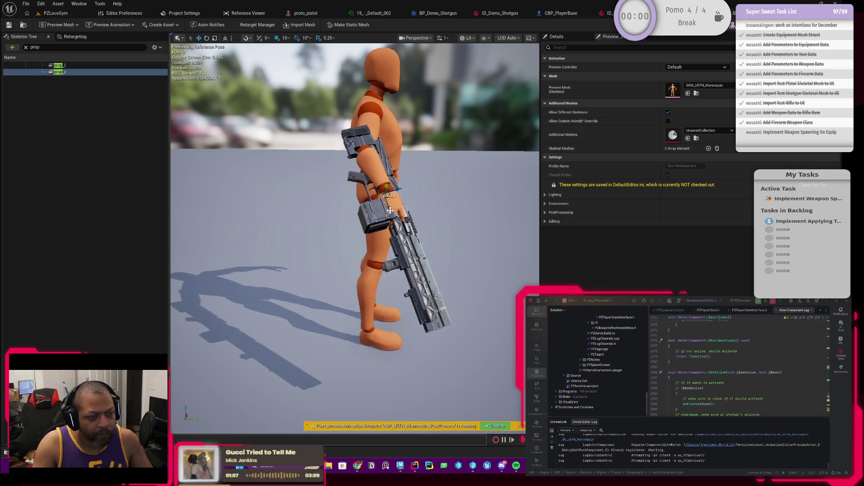
pyautogui.moveTo(390, 209)
pyautogui.mouseDown()
pyautogui.moveTo(374, 212)
pyautogui.moveTo(398, 232)
pyautogui.moveTo(360, 232)
pyautogui.moveTo(418, 231)
pyautogui.moveTo(373, 234)
pyautogui.moveTo(390, 247)
pyautogui.mouseUp()
pyautogui.press('f')
pyautogui.moveTo(282, 213)
pyautogui.mouseDown()
pyautogui.moveTo(402, 215)
pyautogui.moveTo(390, 240)
pyautogui.moveTo(400, 226)
pyautogui.moveTo(439, 208)
pyautogui.moveTo(382, 214)
pyautogui.moveTo(284, 174)
pyautogui.mouseUp()
pyautogui.scroll(-10, 315, 210)
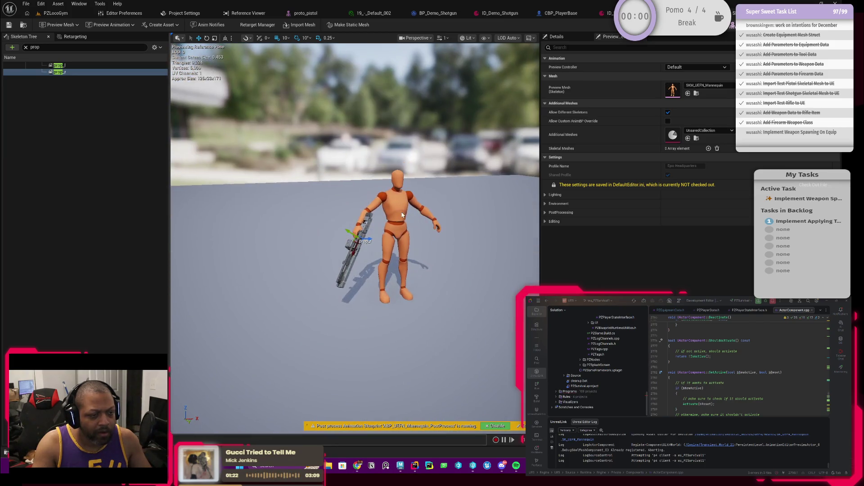
pyautogui.scroll(3, 402, 215)
pyautogui.scroll(3, 390, 240)
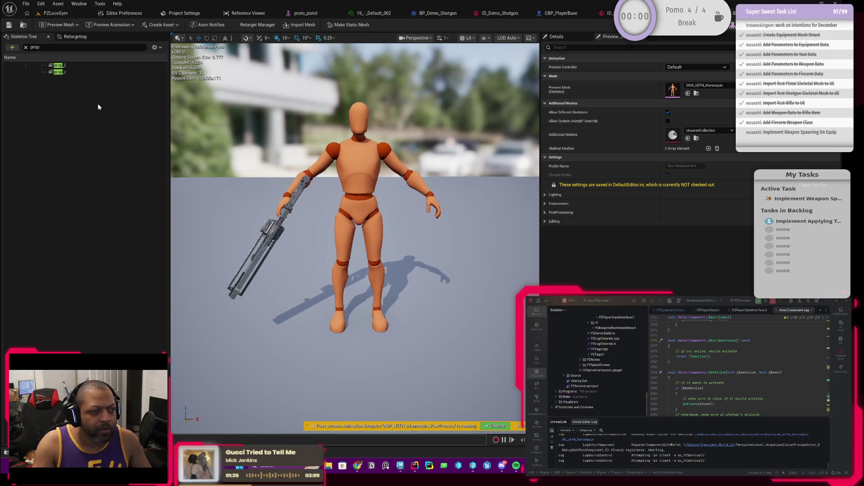
# Clear the bone filter, select the prop_r socket, and copy its Relative Location
pyautogui.click(26, 48)
pyautogui.scroll(-10, 123, 227)
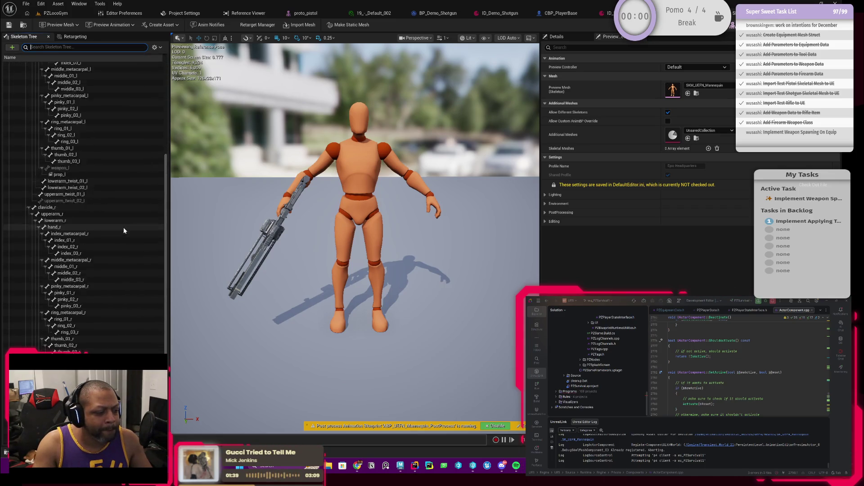
pyautogui.scroll(-5, 124, 230)
pyautogui.click(83, 309)
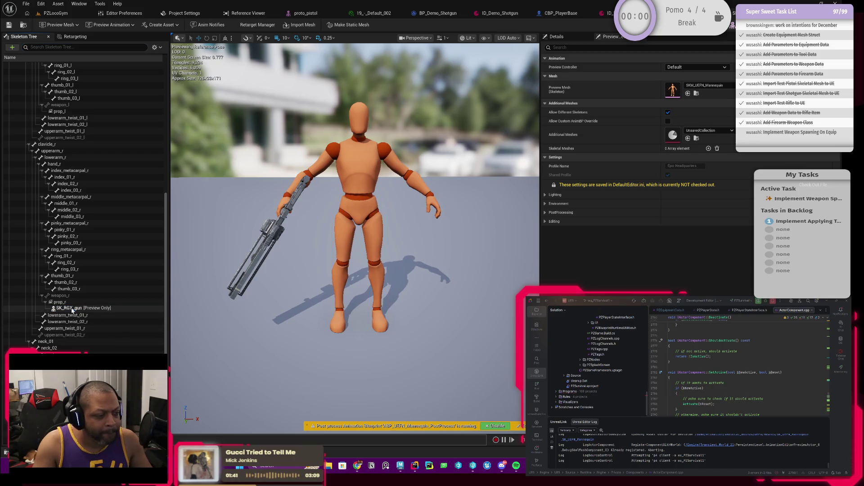
pyautogui.click(71, 309)
pyautogui.click(372, 169)
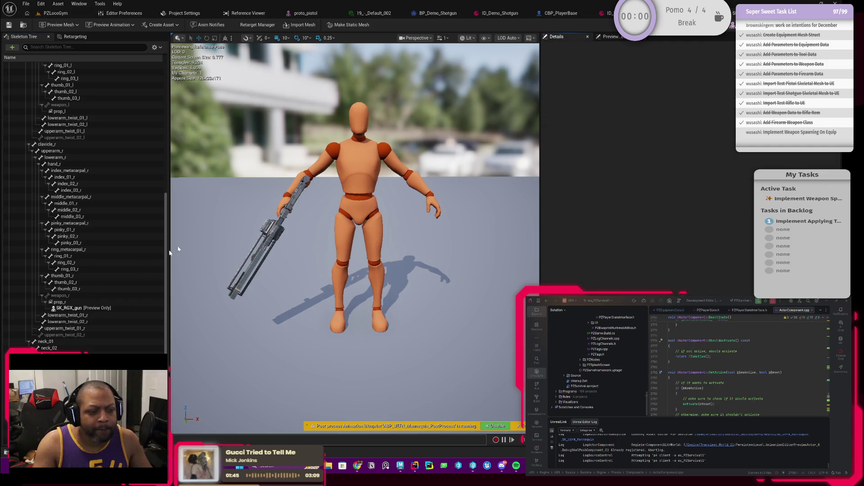
pyautogui.click(60, 302)
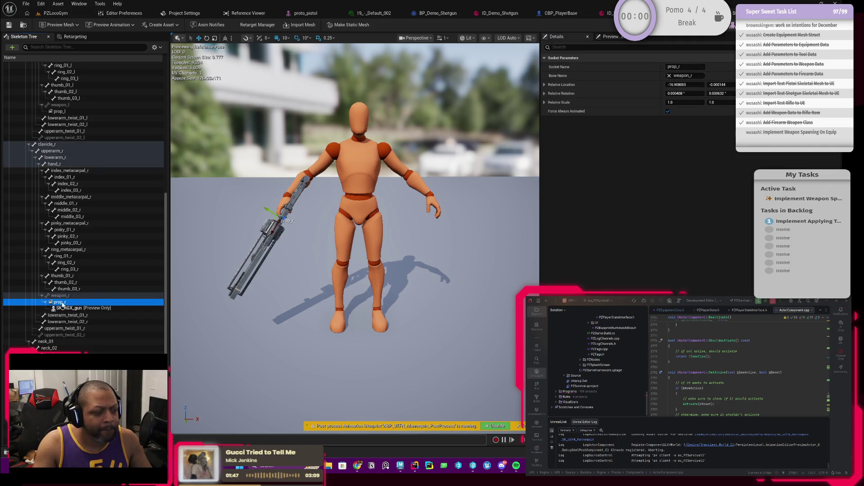
pyautogui.moveTo(358, 238); pyautogui.dragTo(423, 256)
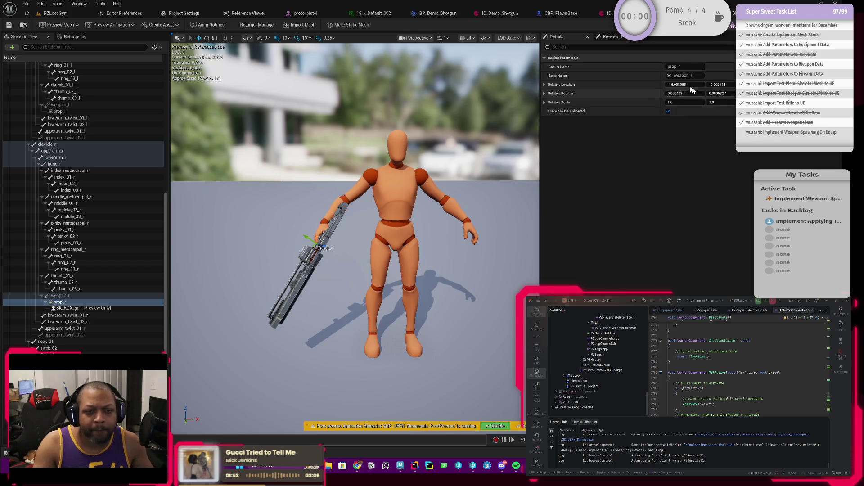
pyautogui.rightClick(590, 88)
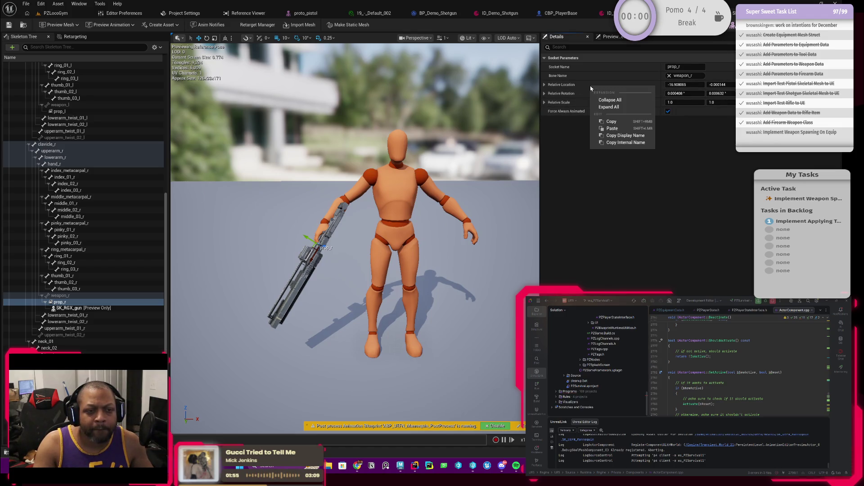
pyautogui.click(605, 122)
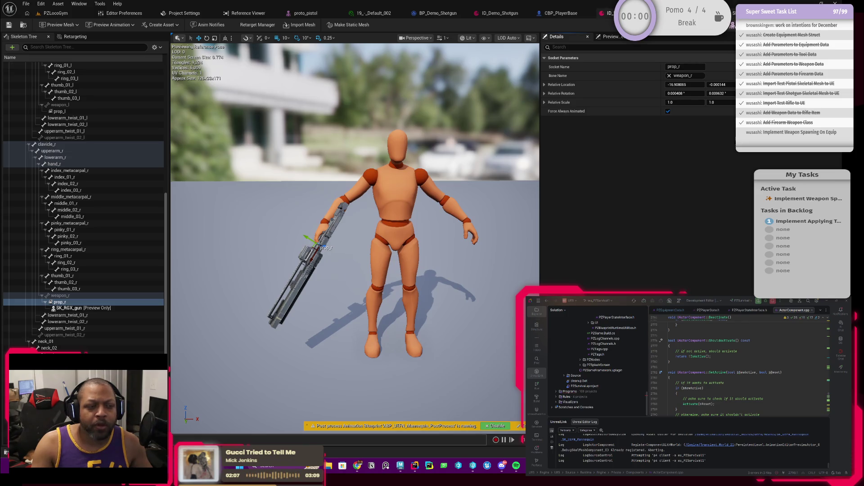
# Paste prop_r's location (-16.908065, -0.000144, 8.789814) into ID_Demo_Shotgun's Default Socket Offset Location
pyautogui.click(507, 15)
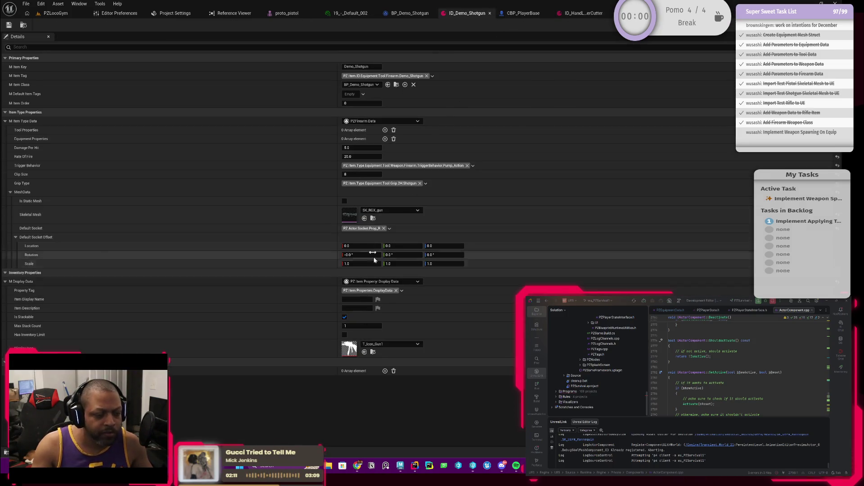
pyautogui.rightClick(310, 248)
pyautogui.click(324, 261)
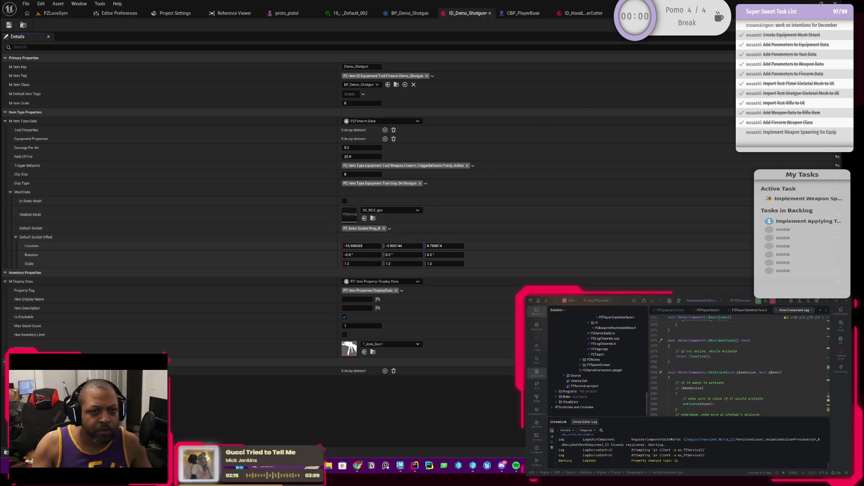
# Copy prop_r's rotation (0.000408, 0.000632, -179.999724) into the Default Socket Offset Rotation
pyautogui.click(639, 13)
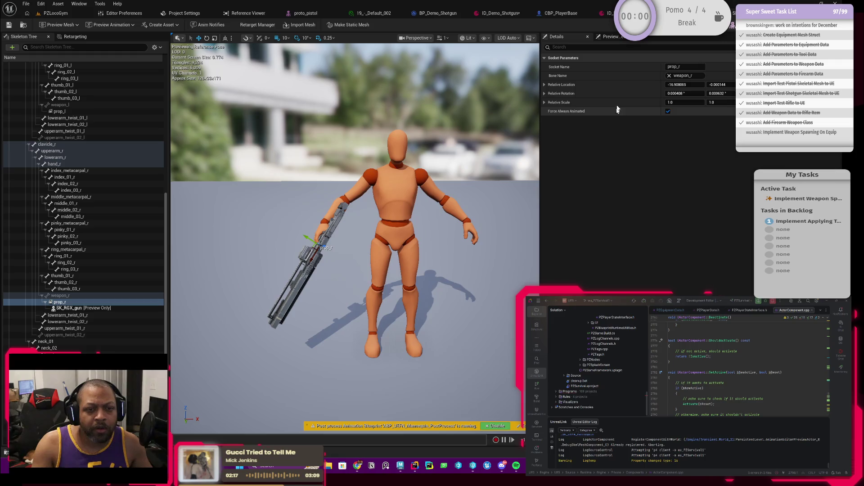
pyautogui.rightClick(626, 94)
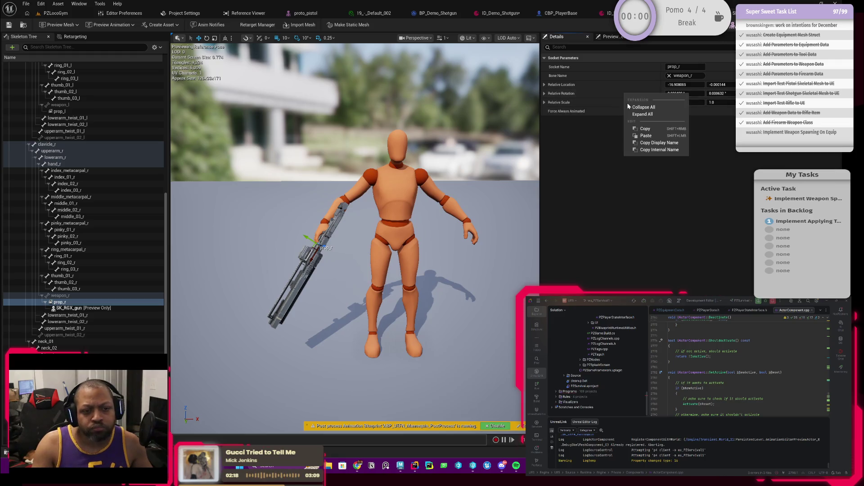
pyautogui.click(650, 130)
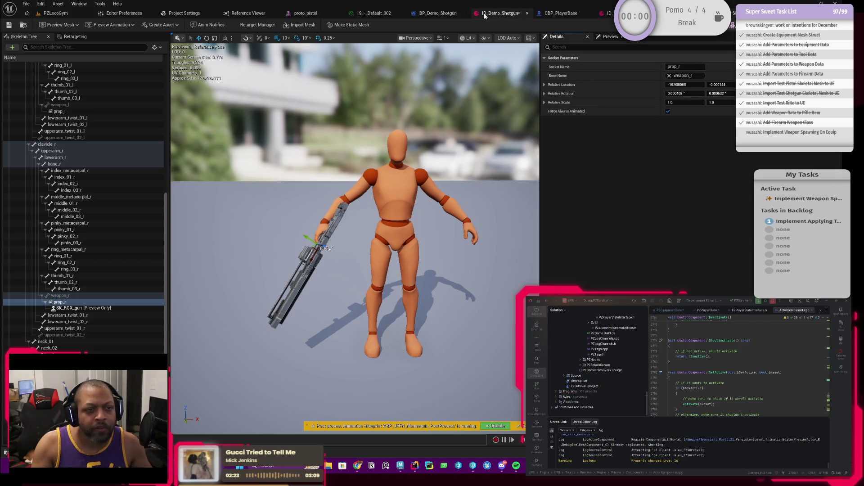
pyautogui.click(500, 13)
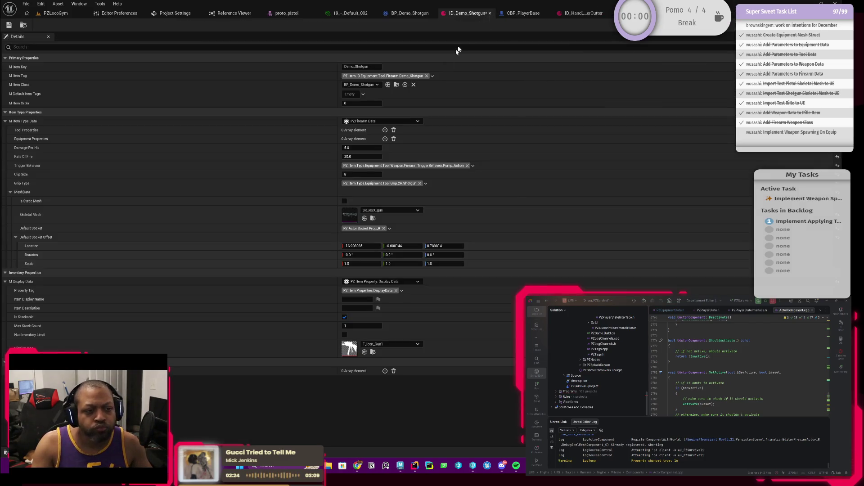
pyautogui.rightClick(320, 260)
pyautogui.click(342, 279)
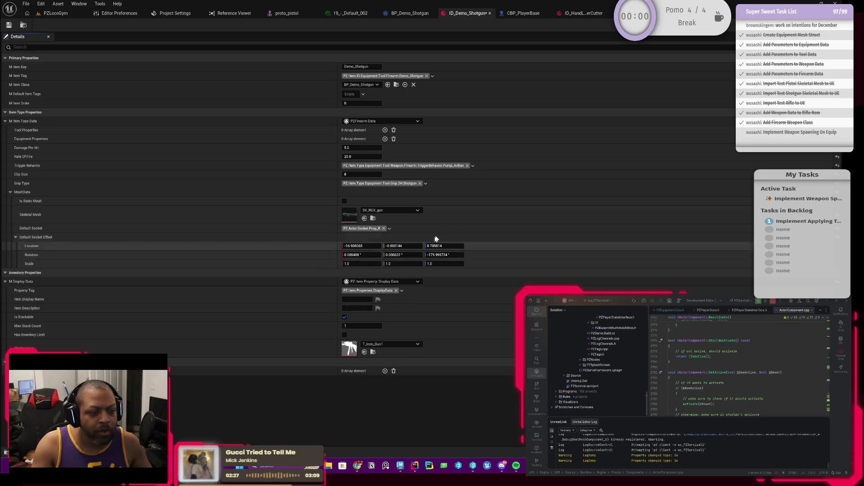
pyautogui.hotkey('alt', 'Tab')
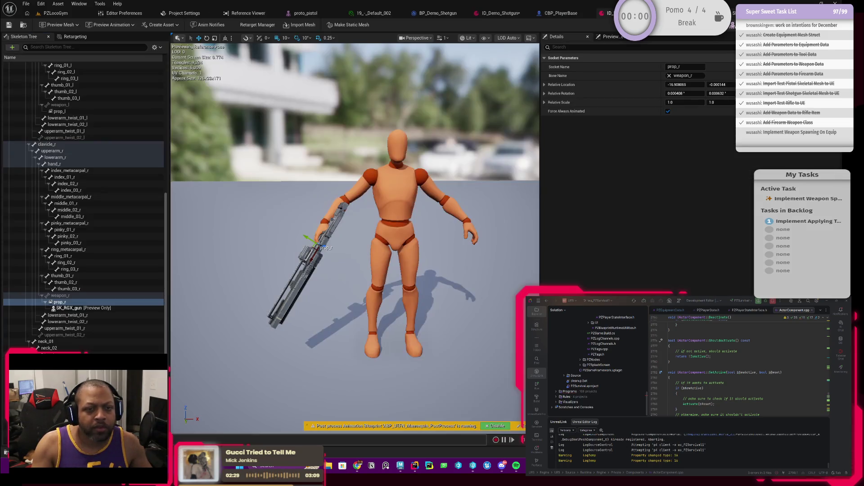
# Reset the prop_r socket's relative location and rotation to zero
pyautogui.click(81, 302)
pyautogui.click(850, 85)
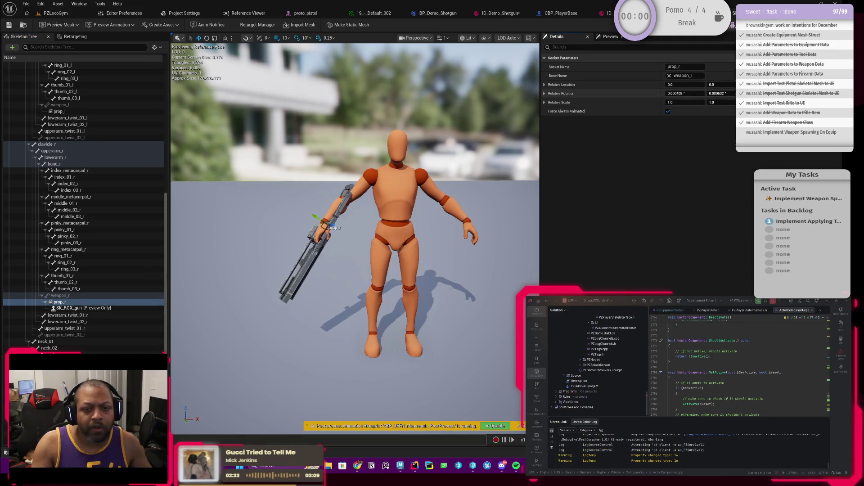
pyautogui.click(851, 93)
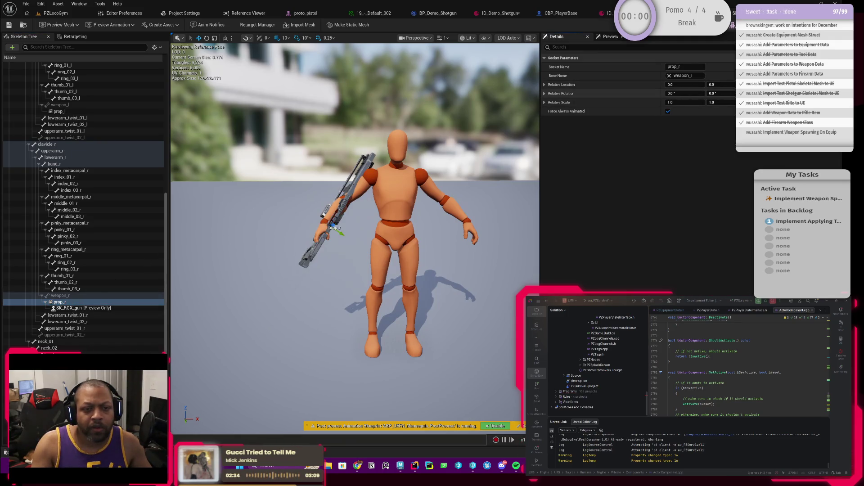
# Remove the SK_RGX_gun preview rifle from the prop_r socket with Remove Preview Asset
pyautogui.click(80, 308)
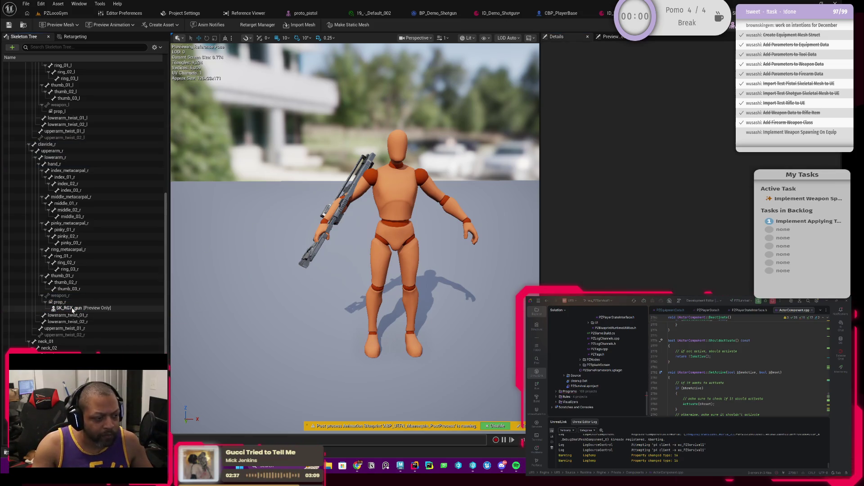
pyautogui.rightClick(72, 310)
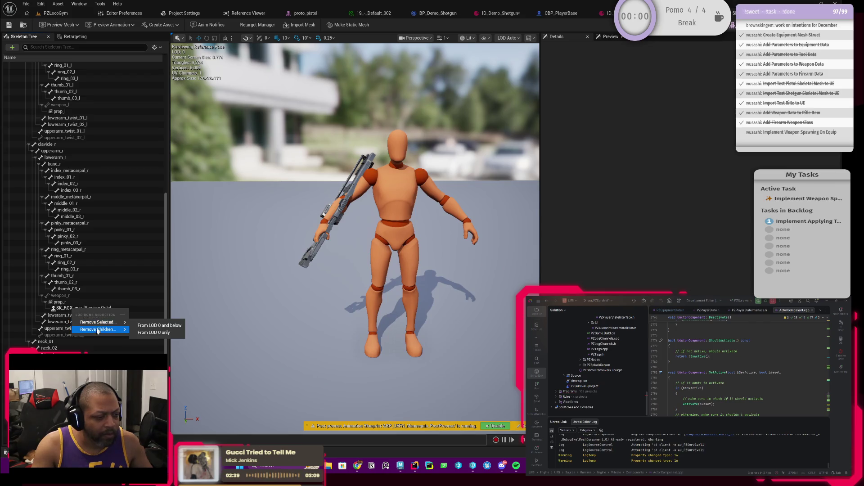
pyautogui.click(56, 302)
pyautogui.rightClick(58, 303)
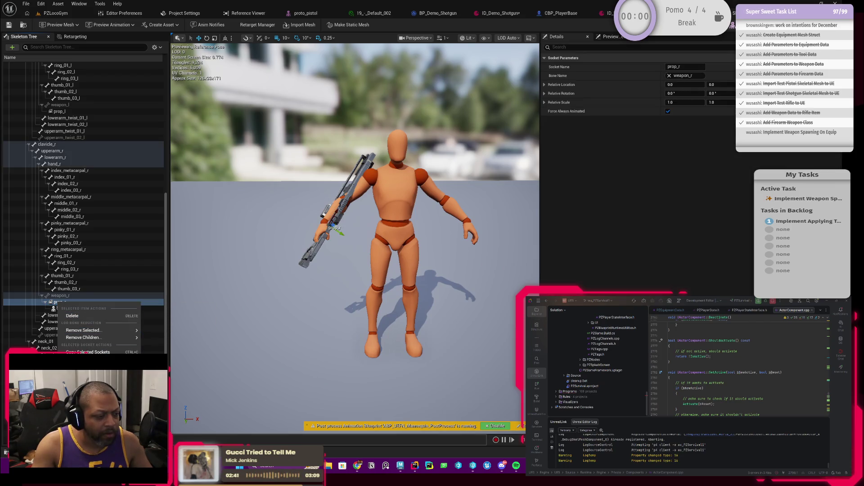
pyautogui.moveTo(90, 381)
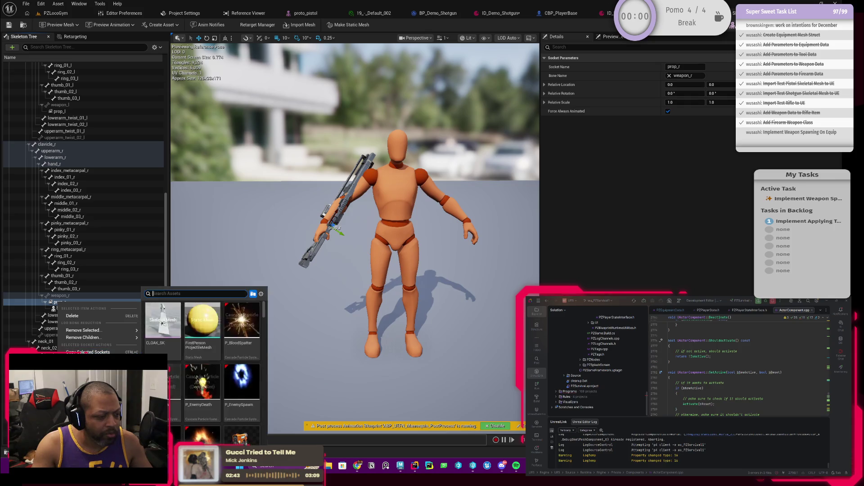
pyautogui.click(143, 312)
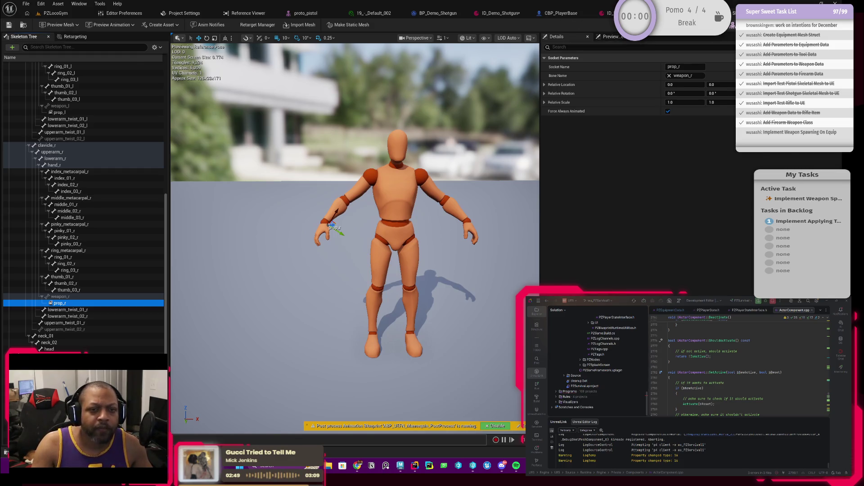
pyautogui.click(603, 13)
# Check the HandLaserCutter and Demo_Shotgun item data, then play-test PZLocoGym and stop with Esc
pyautogui.click(567, 14)
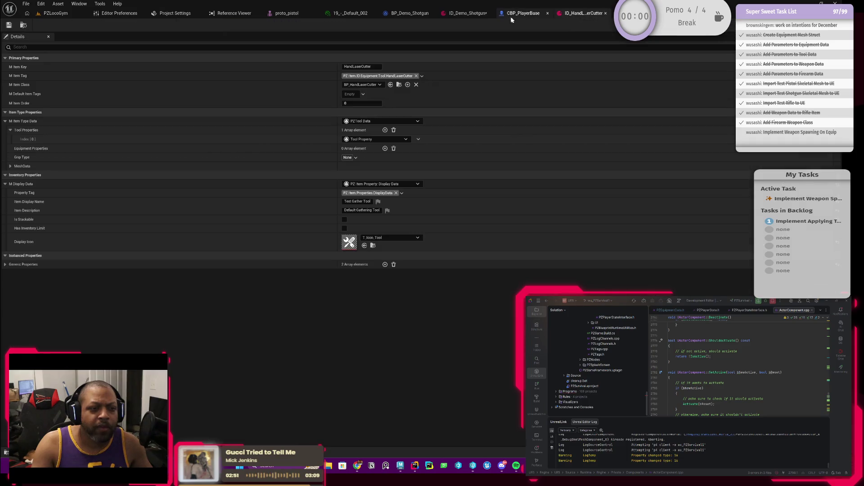
pyautogui.click(460, 15)
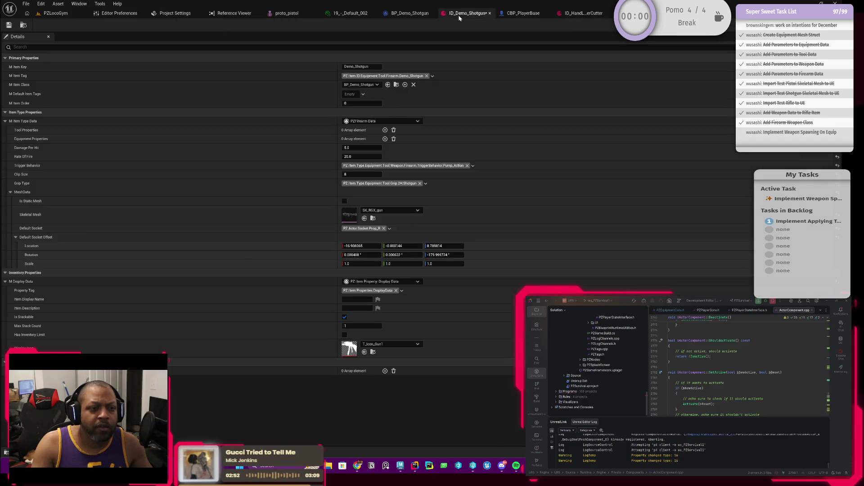
pyautogui.click(51, 15)
pyautogui.click(216, 26)
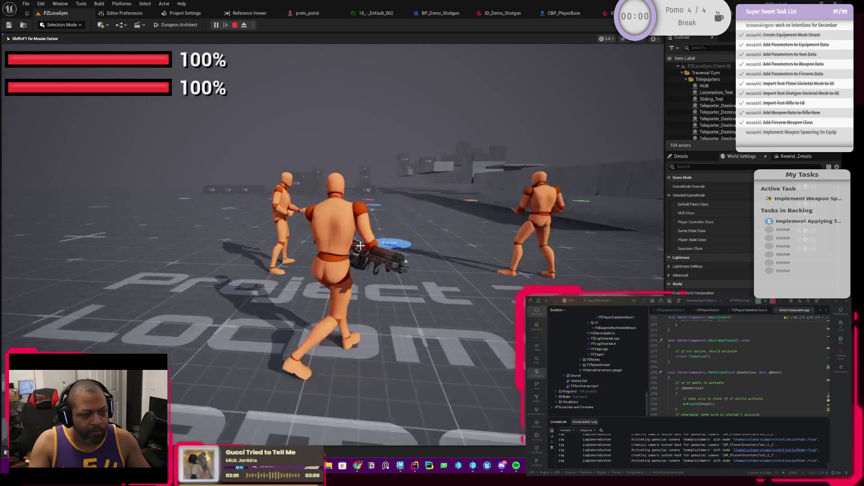
pyautogui.press('Escape')
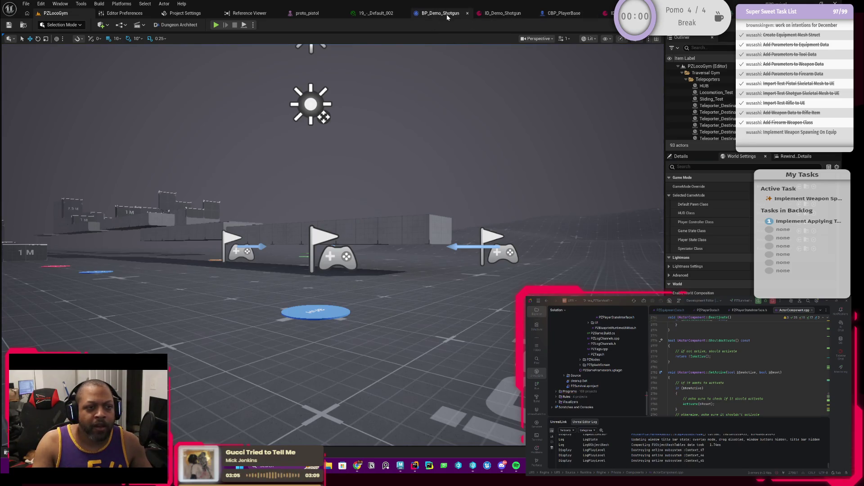
pyautogui.click(554, 17)
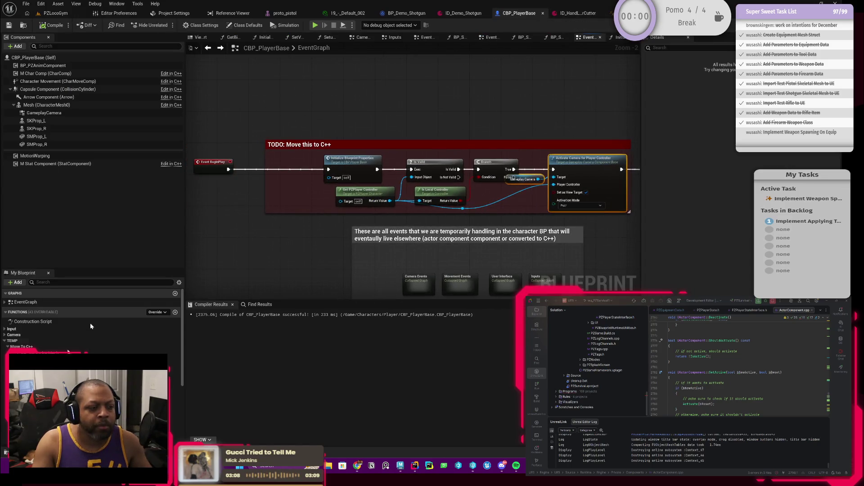
# In BP_SpawnEquipmentMeshClient, route execution through Set Relative Transform and delete the TODO comment
pyautogui.scroll(-3, 84, 332)
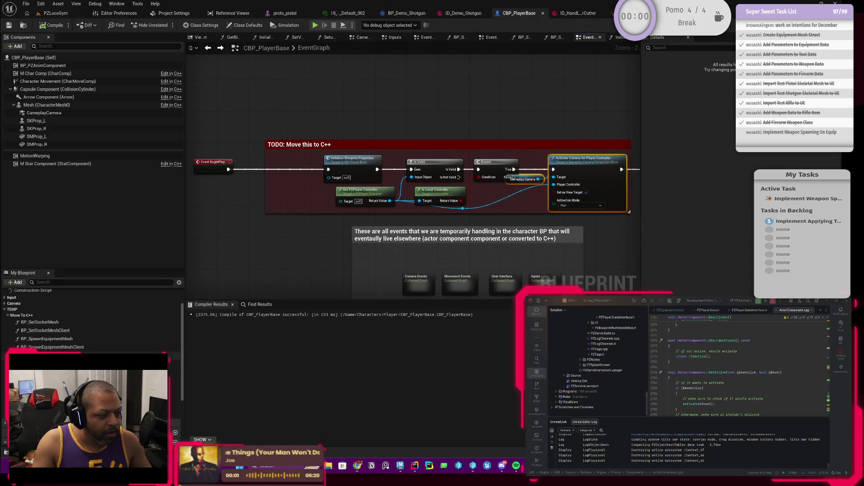
pyautogui.doubleClick(53, 346)
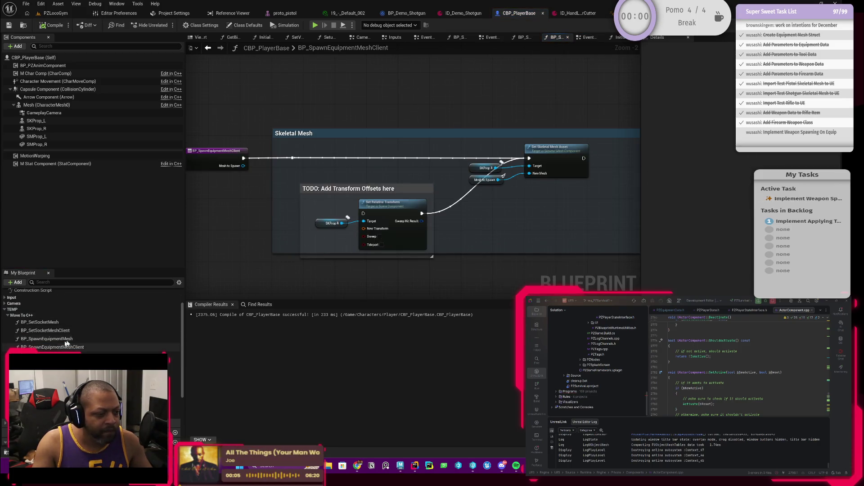
pyautogui.moveTo(322, 194); pyautogui.dragTo(363, 205)
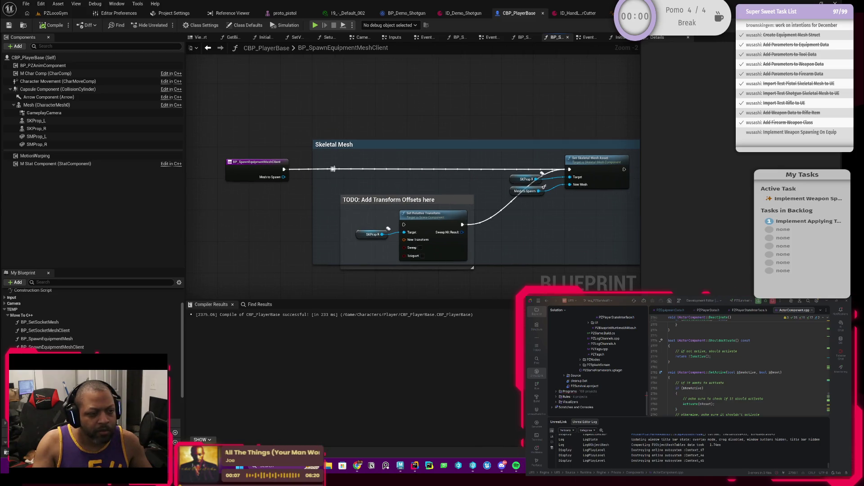
pyautogui.moveTo(333, 169)
pyautogui.mouseDown()
pyautogui.moveTo(405, 236)
pyautogui.moveTo(404, 225)
pyautogui.mouseUp()
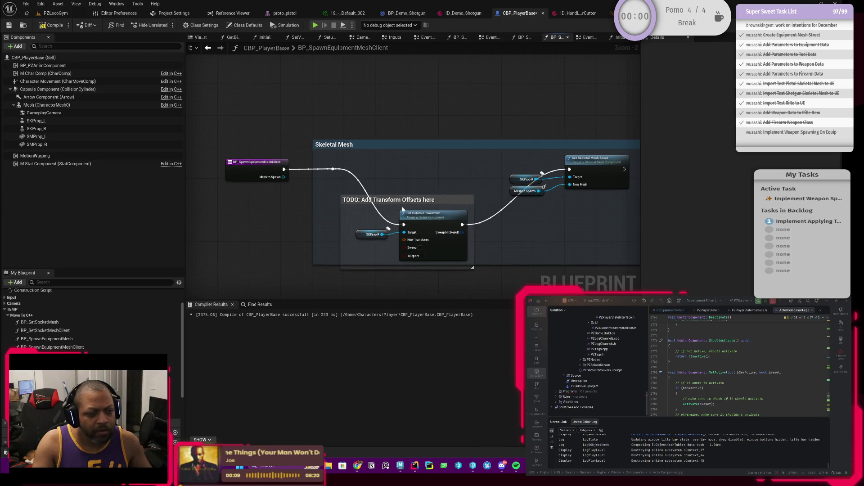
pyautogui.rightClick(403, 201)
pyautogui.click(404, 207)
pyautogui.moveTo(379, 191)
pyautogui.mouseDown()
pyautogui.moveTo(432, 234)
pyautogui.moveTo(449, 166)
pyautogui.mouseUp()
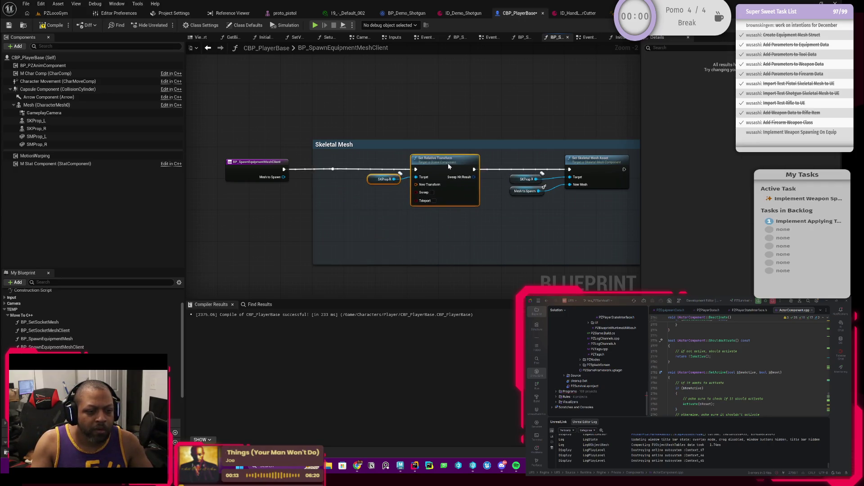
# Feed Set Relative Transform's New Transform from a new Make Transform node
pyautogui.scroll(2, 395, 199)
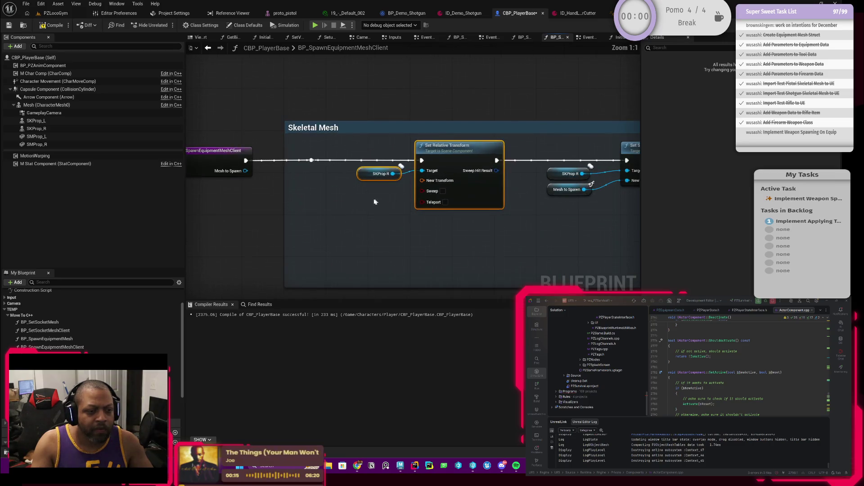
pyautogui.moveTo(447, 179); pyautogui.dragTo(399, 214)
pyautogui.write('make')
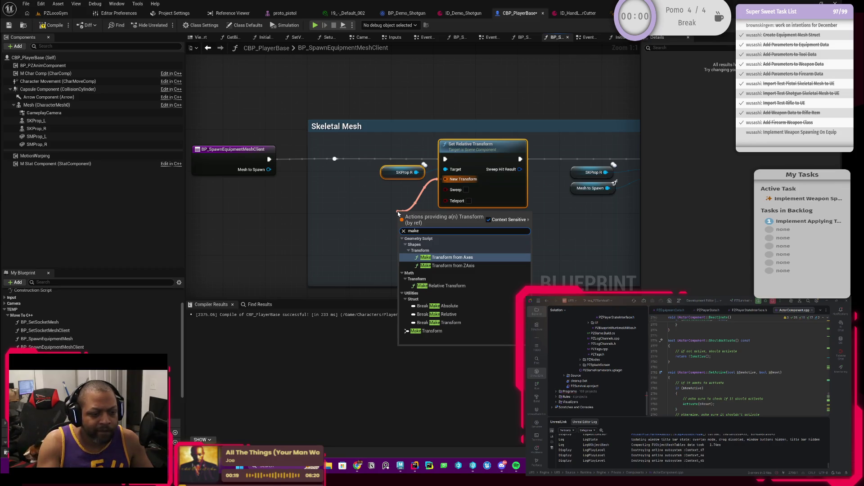
pyautogui.write(' transform')
pyautogui.press('Return')
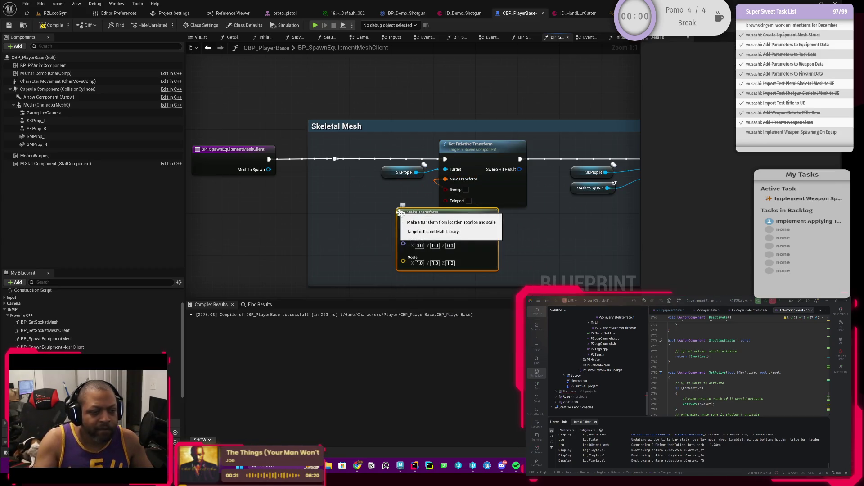
pyautogui.moveTo(397, 212); pyautogui.dragTo(331, 202)
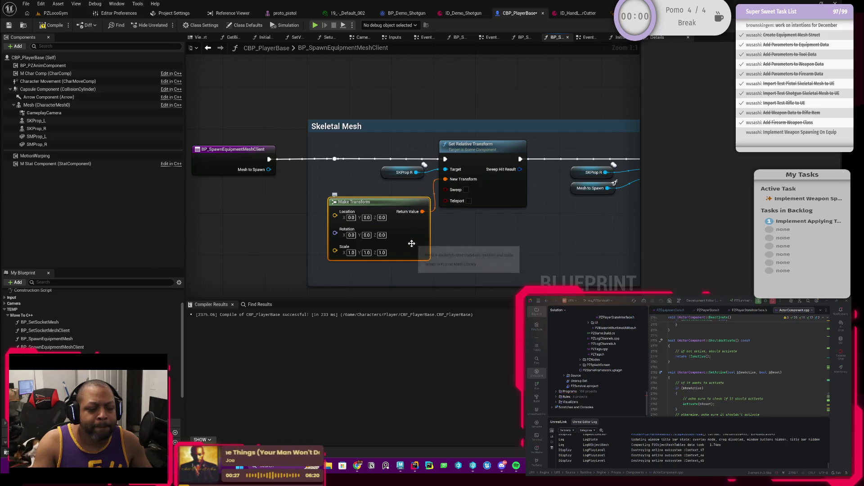
# Copy Demo_Shotgun's default socket offset location and try pasting it into Make Transform's location
pyautogui.click(464, 13)
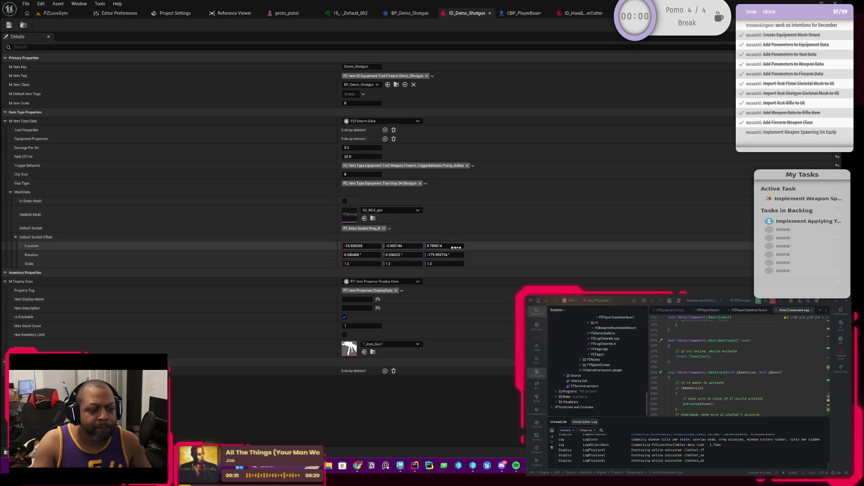
pyautogui.rightClick(485, 248)
pyautogui.click(510, 257)
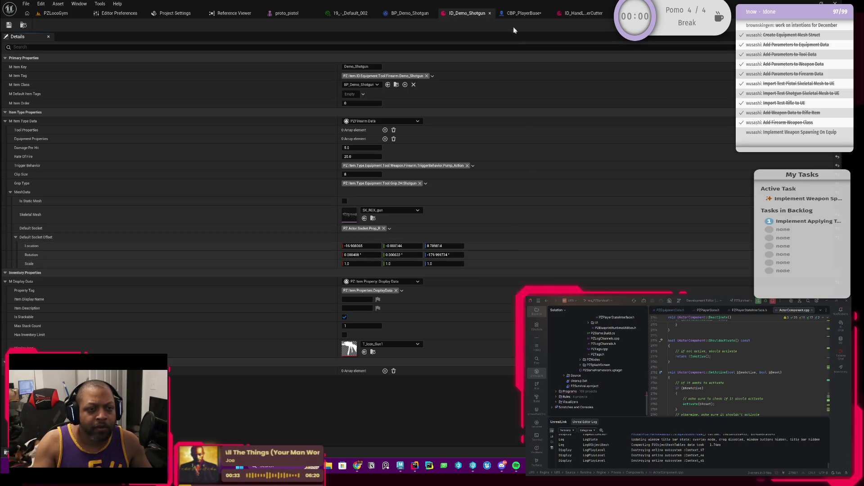
pyautogui.click(522, 13)
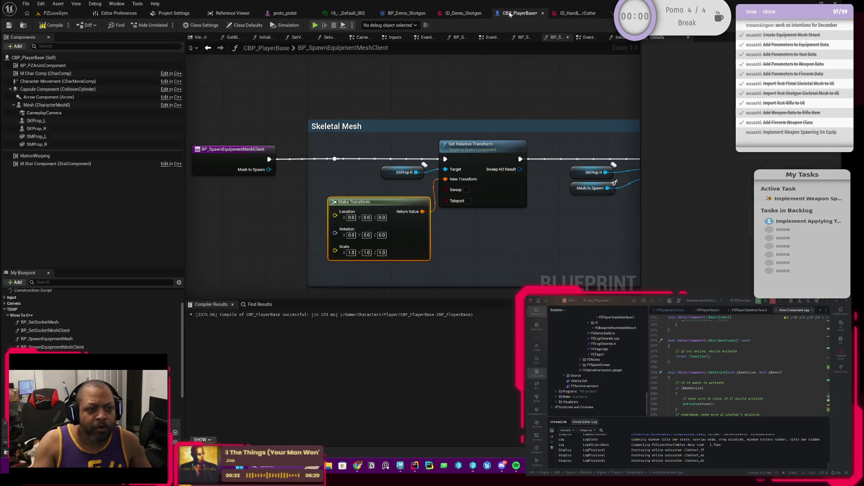
pyautogui.rightClick(347, 213)
pyautogui.click(335, 220)
# Delete Make Transform and split New Transform into Location, Rotation and Scale pins
pyautogui.press('Delete')
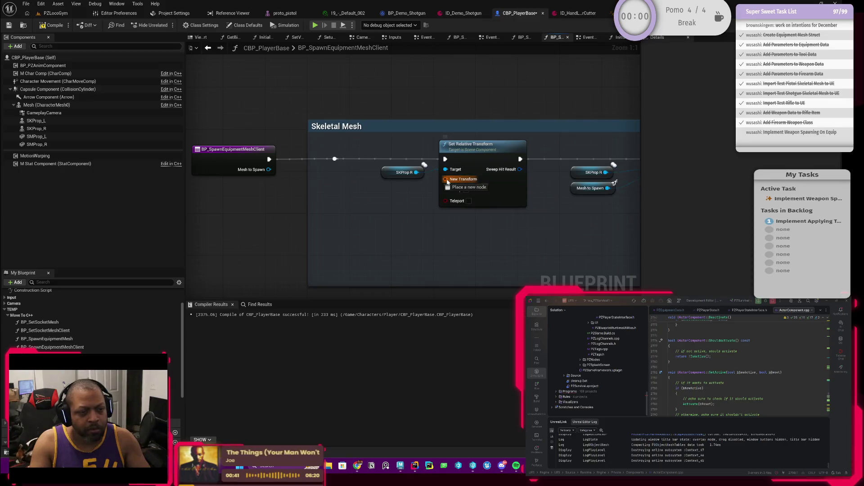
pyautogui.rightClick(445, 179)
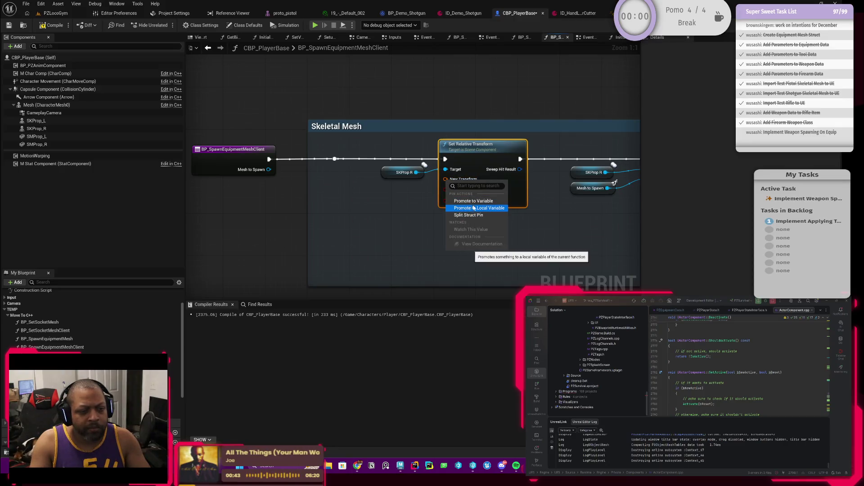
pyautogui.click(462, 215)
pyautogui.moveTo(445, 182); pyautogui.dragTo(402, 208)
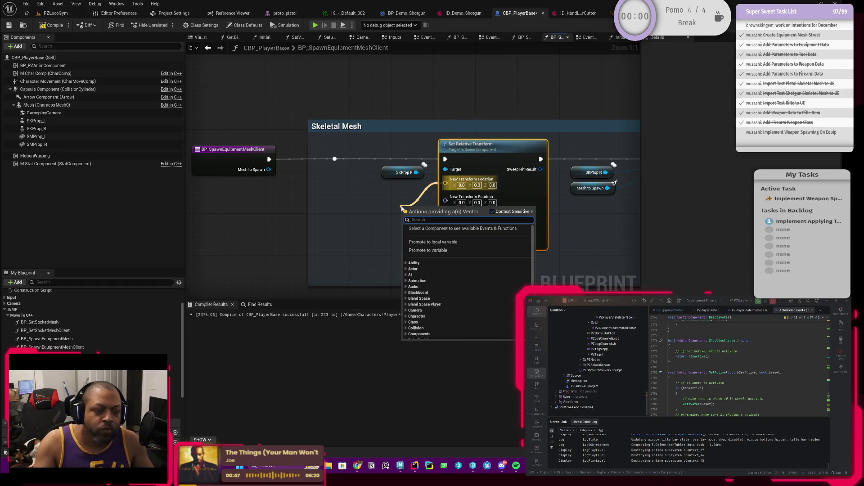
pyautogui.click(384, 199)
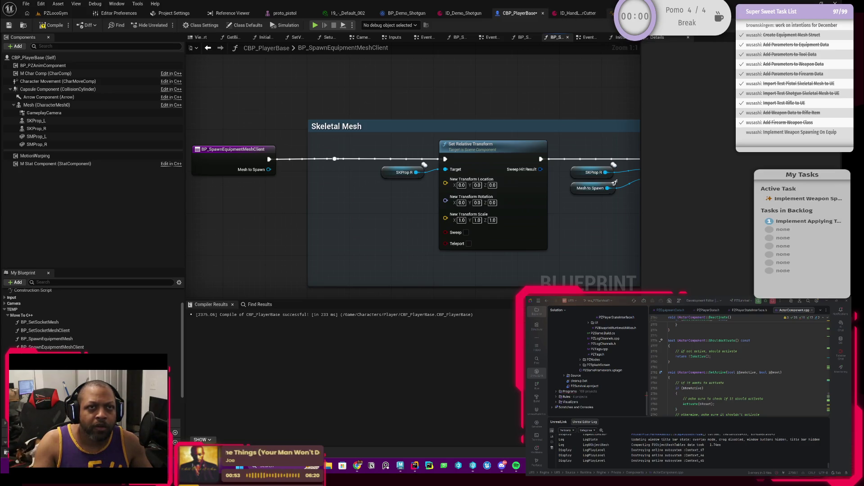
pyautogui.click(464, 13)
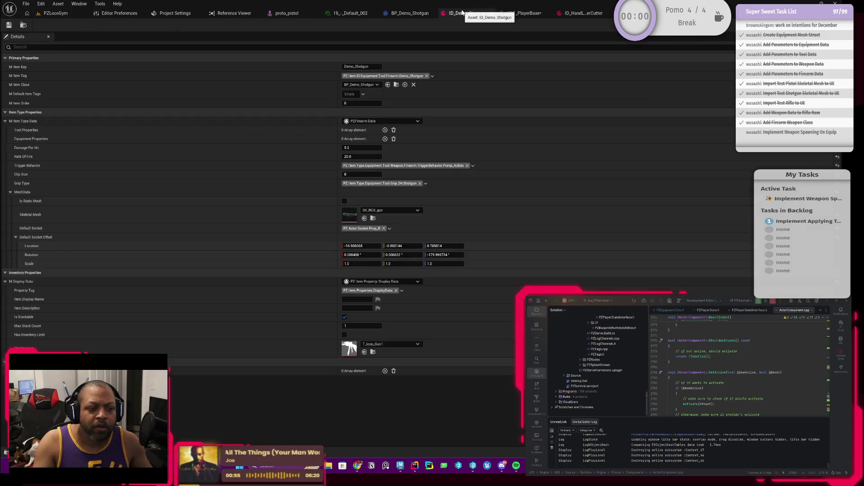
# Set Set Relative Transform's location to -16.908065, -0.000144, 8.789814
pyautogui.click(360, 246)
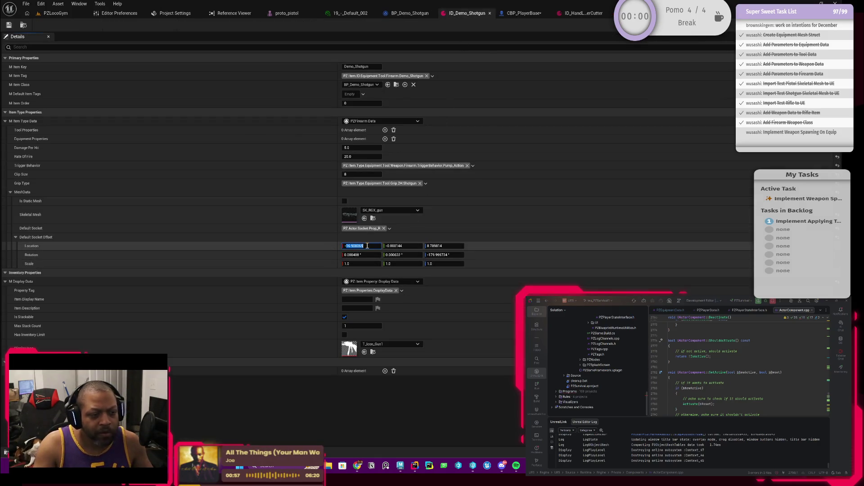
pyautogui.middleClick(470, 13)
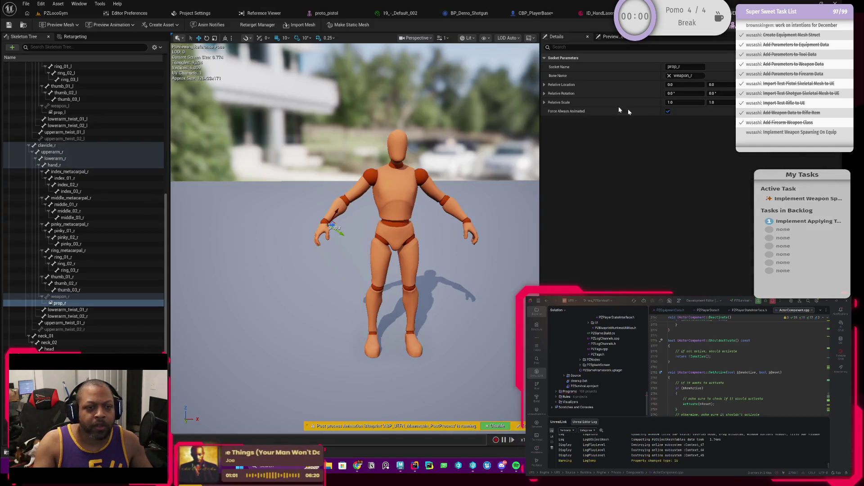
pyautogui.click(535, 14)
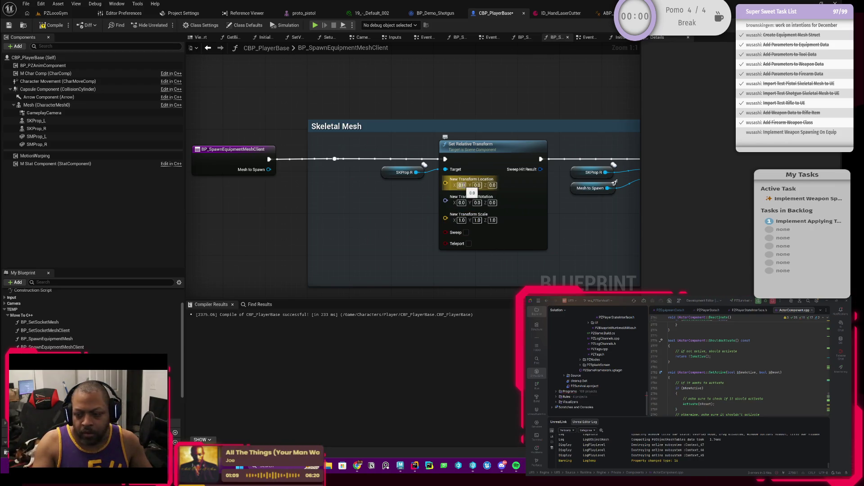
pyautogui.moveTo(462, 185); pyautogui.dragTo(452, 185)
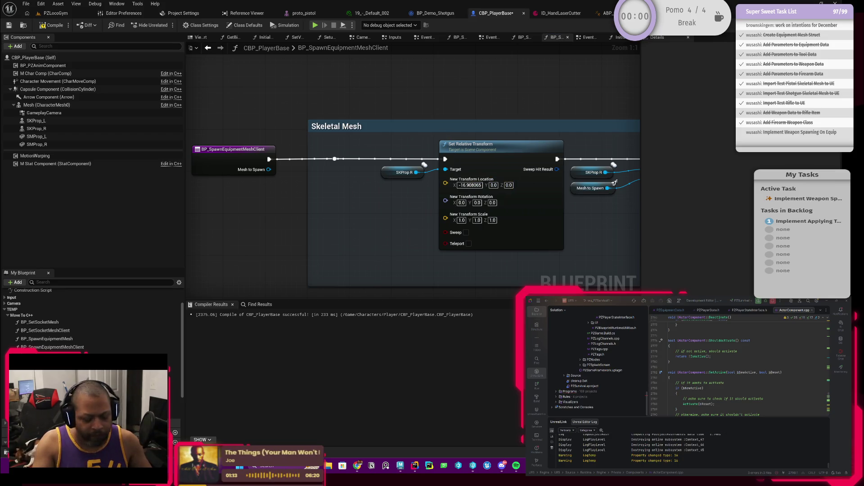
pyautogui.click(494, 185)
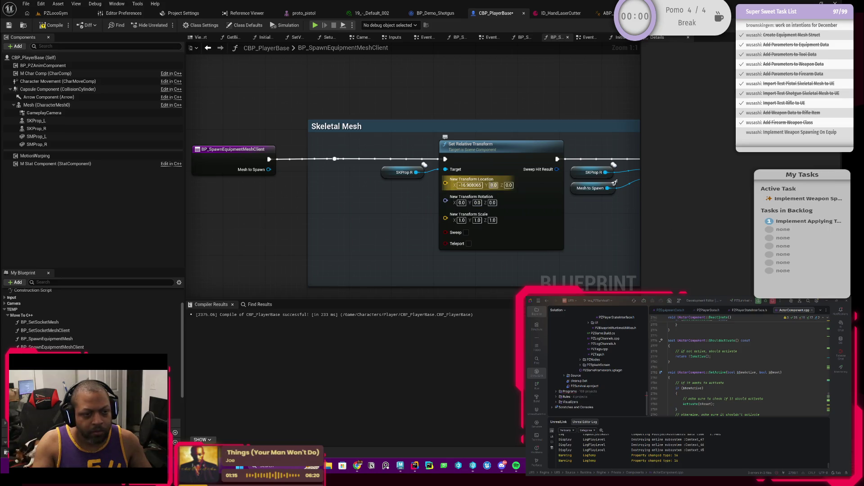
pyautogui.moveTo(494, 185); pyautogui.dragTo(493, 186)
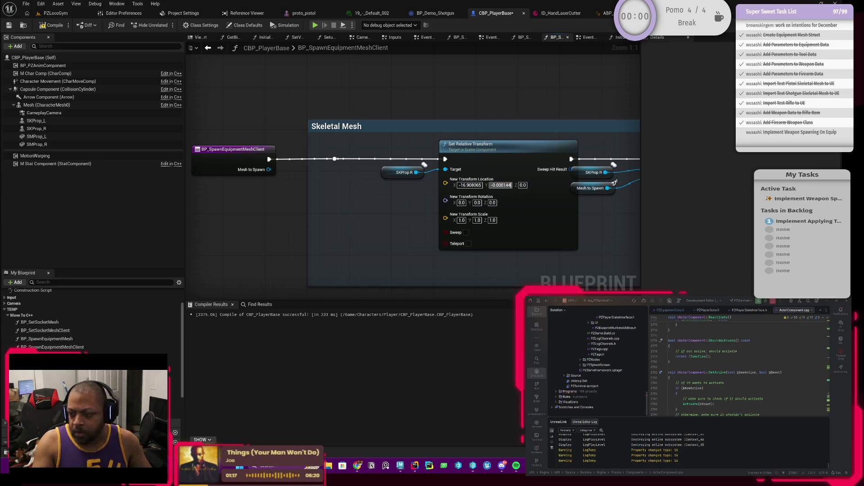
pyautogui.moveTo(523, 185); pyautogui.dragTo(529, 185)
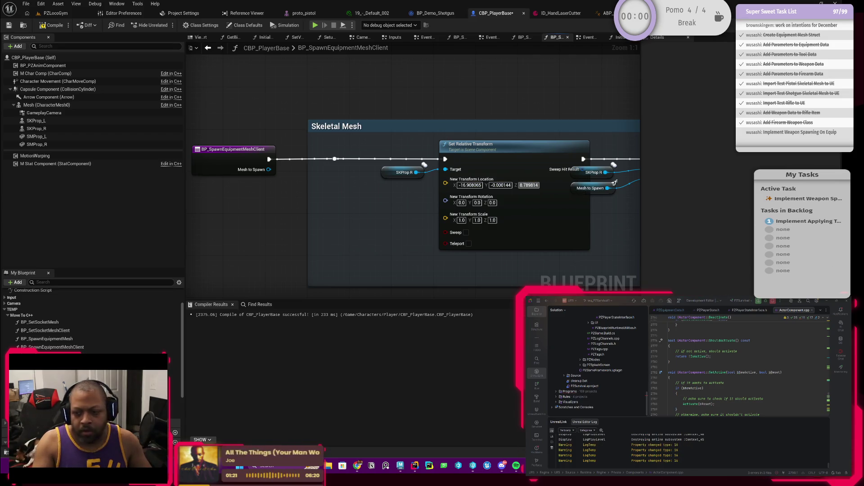
pyautogui.press('Return')
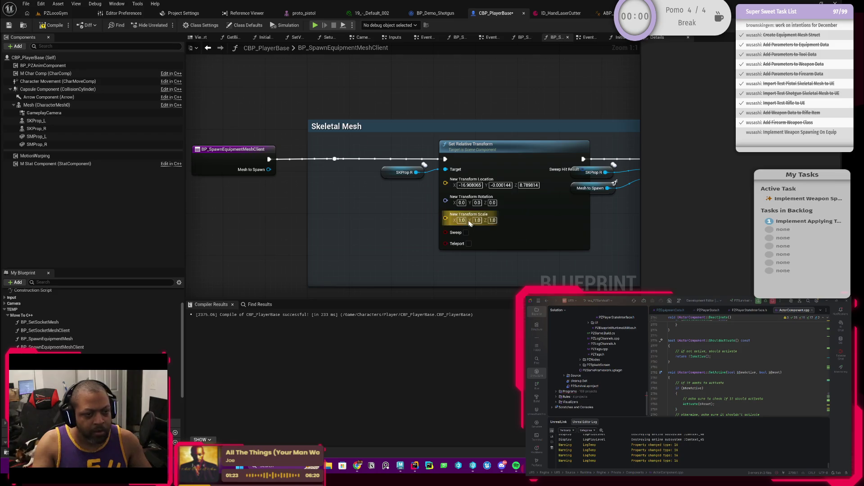
# Zero out the rotation X and Y values on Set Relative Transform
pyautogui.moveTo(461, 203); pyautogui.dragTo(463, 202)
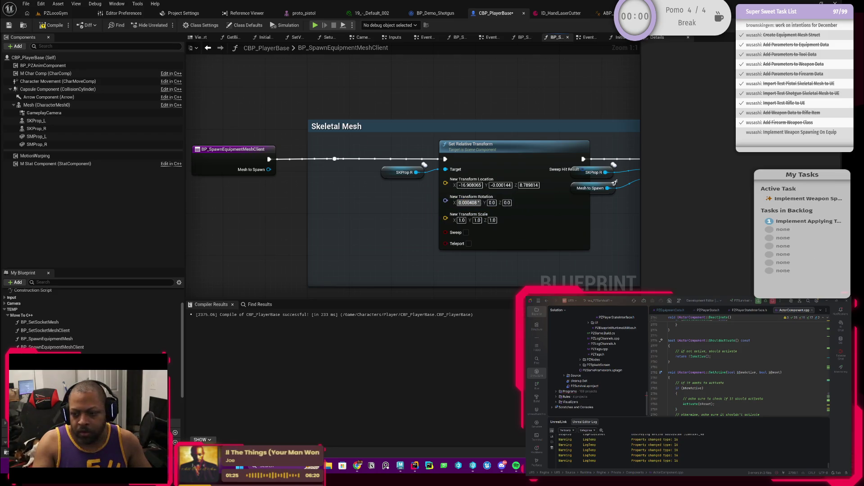
pyautogui.write('0')
pyautogui.press('Return')
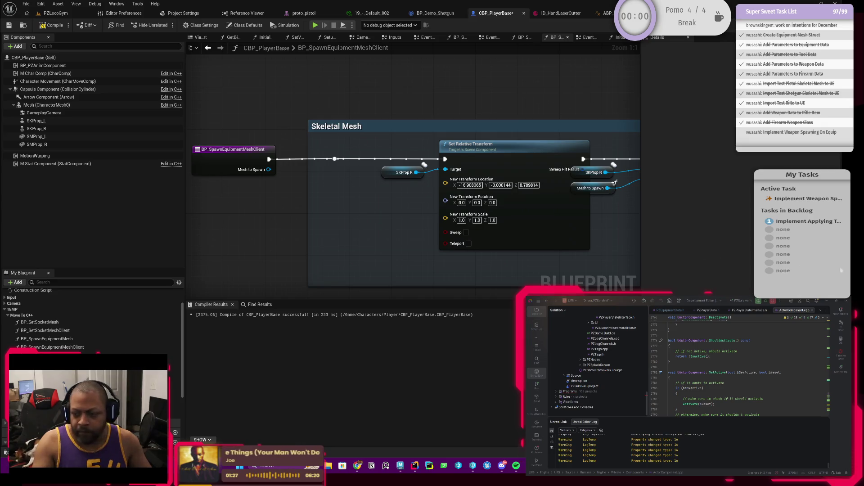
pyautogui.click(477, 203)
pyautogui.moveTo(477, 202); pyautogui.dragTo(477, 203)
pyautogui.write('0')
pyautogui.press('Return')
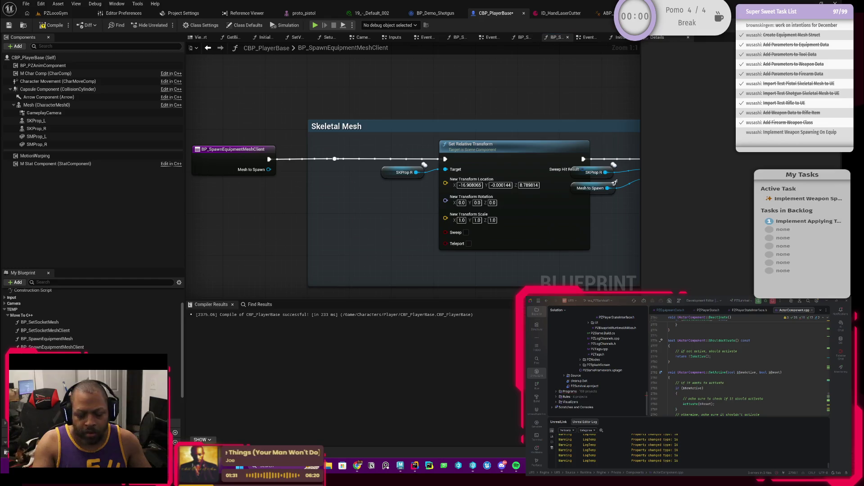
pyautogui.click(477, 202)
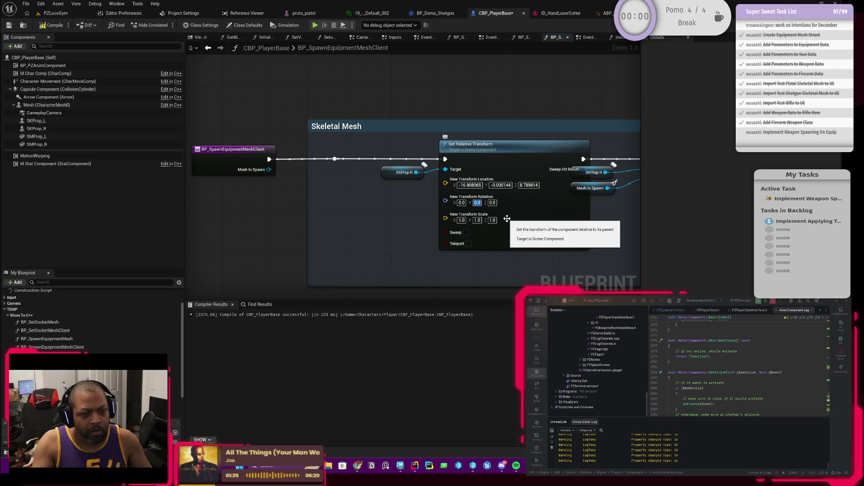
pyautogui.click(461, 203)
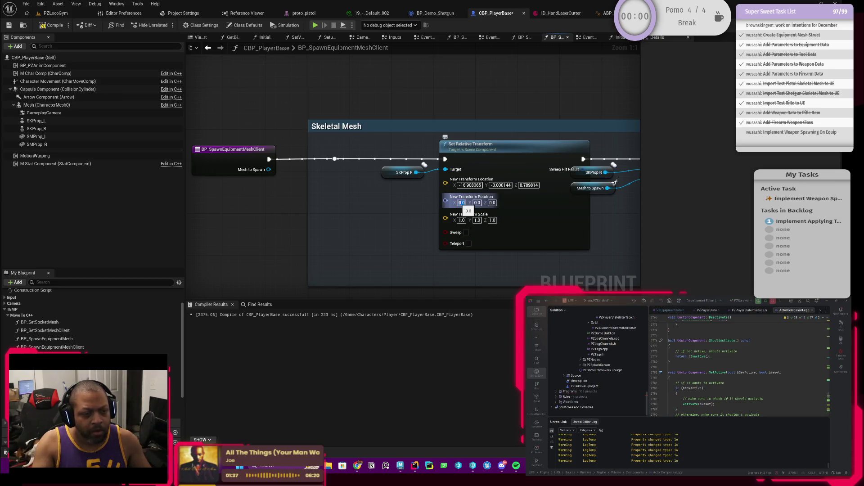
# Set the rotation to X 0.000408, Y 0.000632 and Z -180
pyautogui.moveTo(461, 202); pyautogui.dragTo(462, 203)
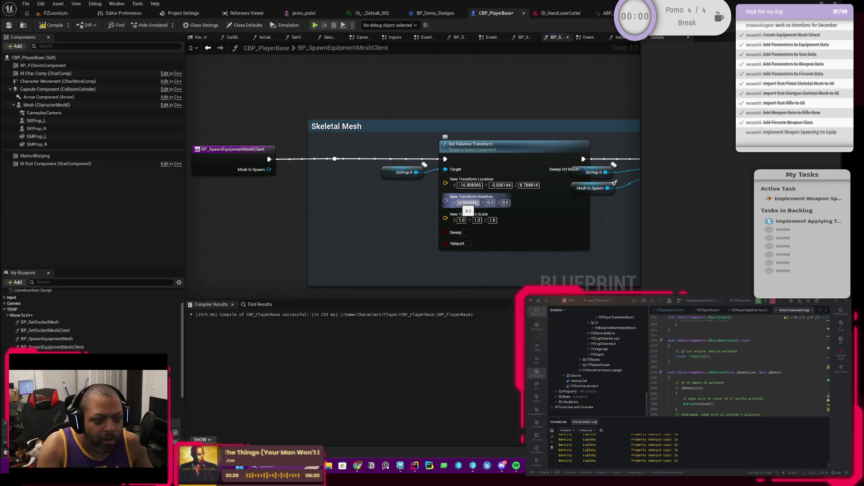
pyautogui.click(467, 202)
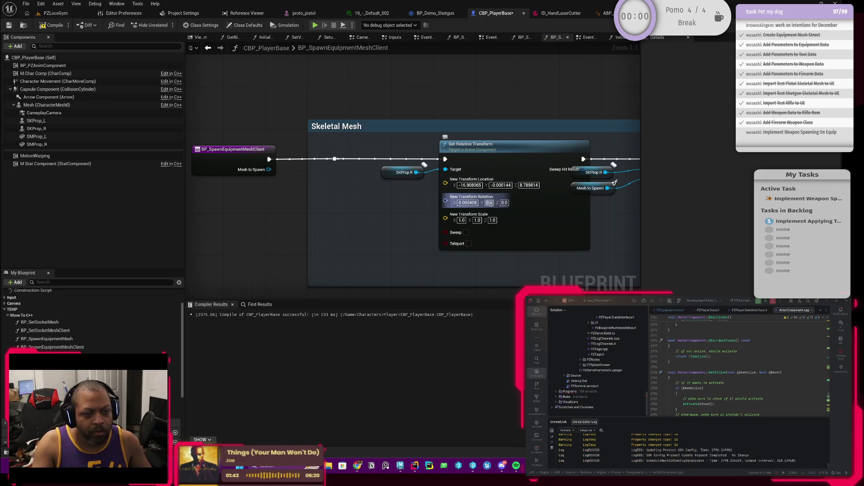
pyautogui.moveTo(495, 203); pyautogui.dragTo(506, 203)
pyautogui.click(495, 203)
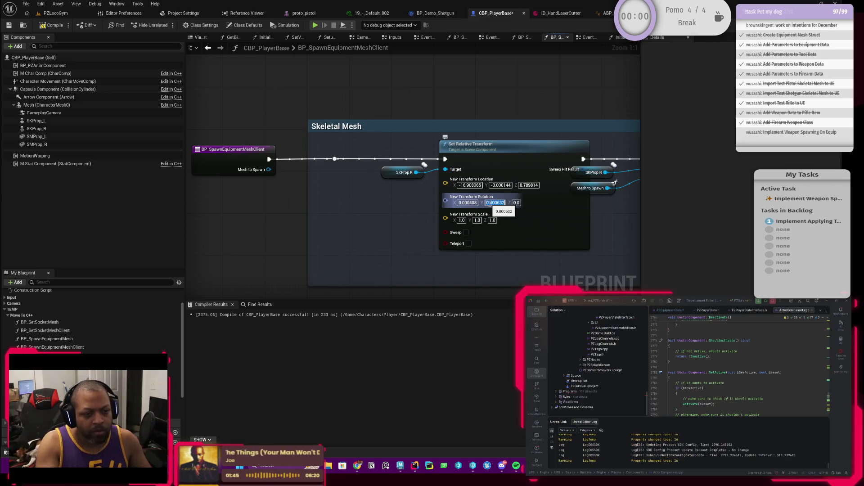
pyautogui.press('Return')
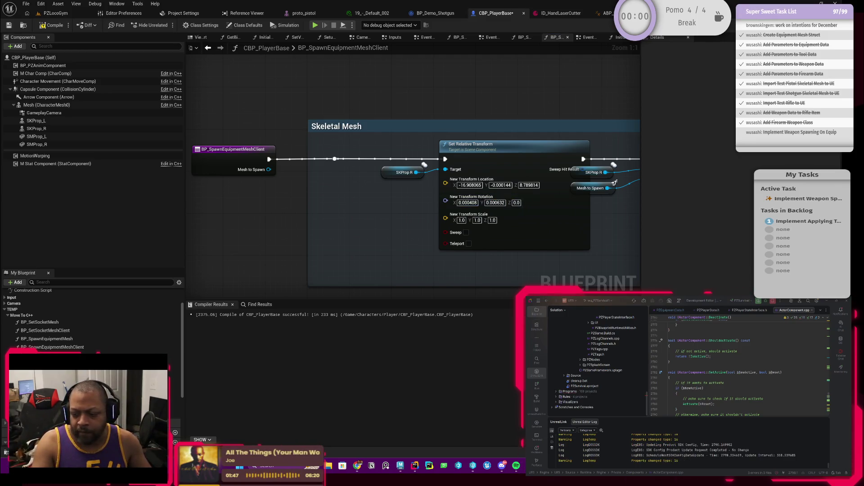
pyautogui.write('-180')
pyautogui.press('Return')
pyautogui.click(525, 202)
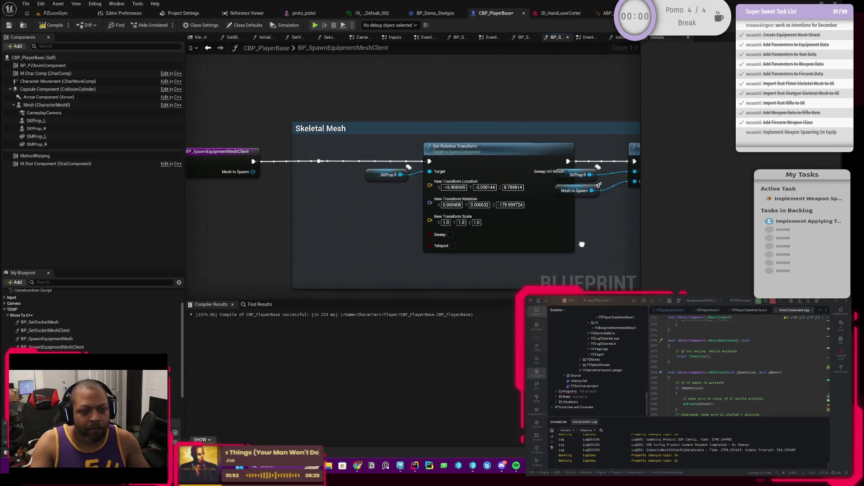
pyautogui.moveTo(367, 218)
pyautogui.mouseDown()
pyautogui.moveTo(470, 160)
pyautogui.moveTo(438, 160)
pyautogui.moveTo(458, 158)
pyautogui.mouseUp()
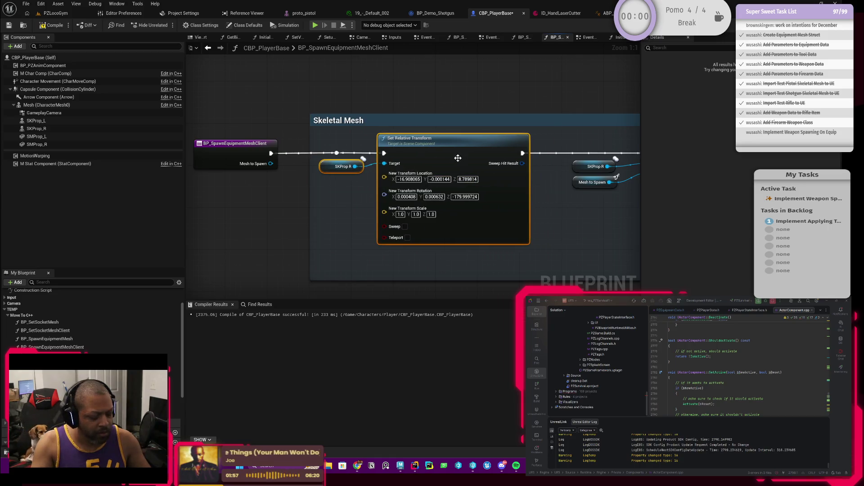
# Add a comment titled 'TODO: Hard coded for now' around Set Relative Transform and SKProp R
pyautogui.write('Hac')
pyautogui.write('Ha')
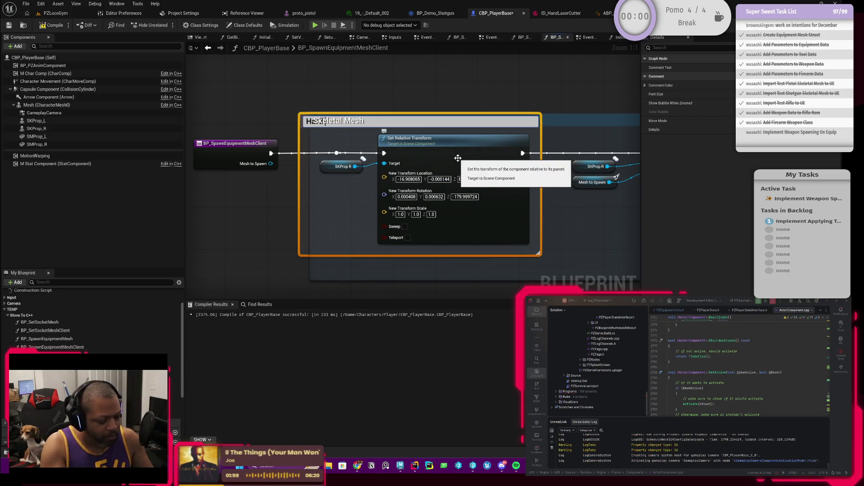
pyautogui.write('ndheld Mesh Show')
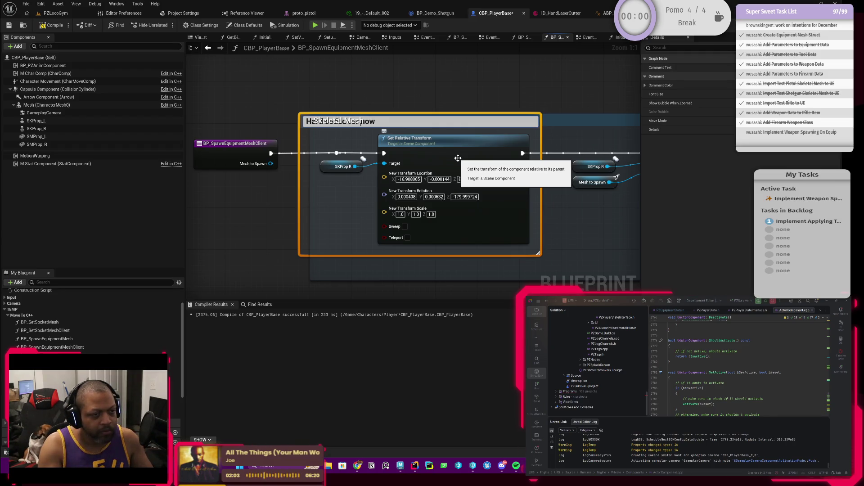
pyautogui.press('Home')
pyautogui.write('TODO:')
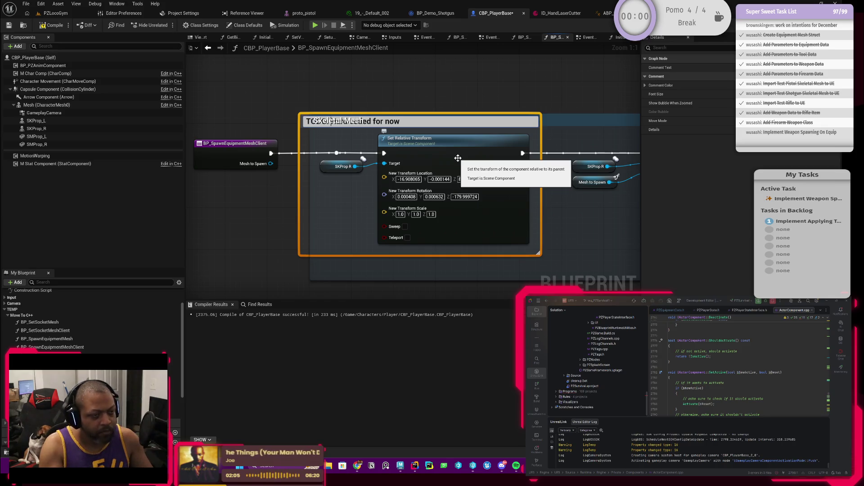
pyautogui.press('Return')
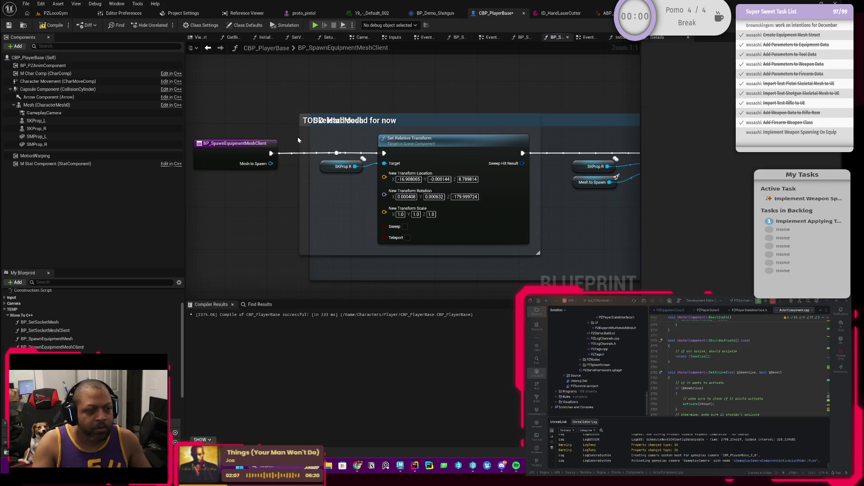
# Resize the comment box and straighten the execution wire by raising the reroute point and node
pyautogui.moveTo(304, 122)
pyautogui.mouseDown()
pyautogui.moveTo(308, 166)
pyautogui.moveTo(312, 152)
pyautogui.mouseUp()
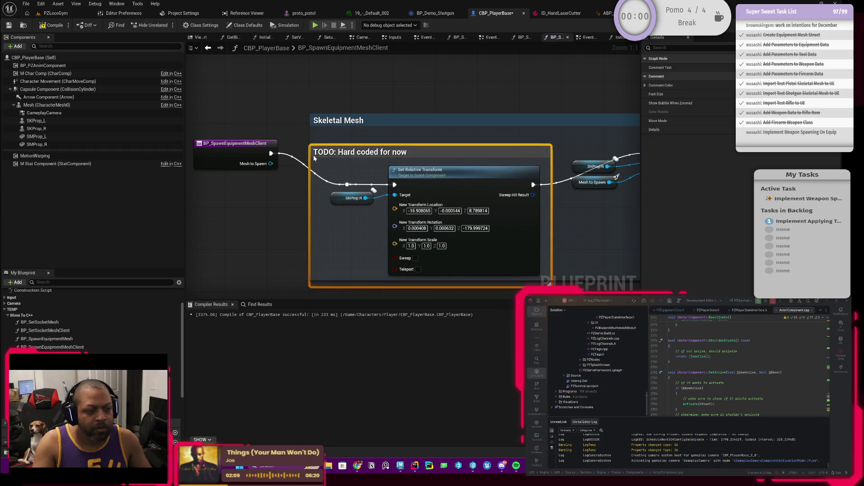
pyautogui.moveTo(375, 146); pyautogui.dragTo(389, 83)
pyautogui.moveTo(311, 108); pyautogui.dragTo(301, 108)
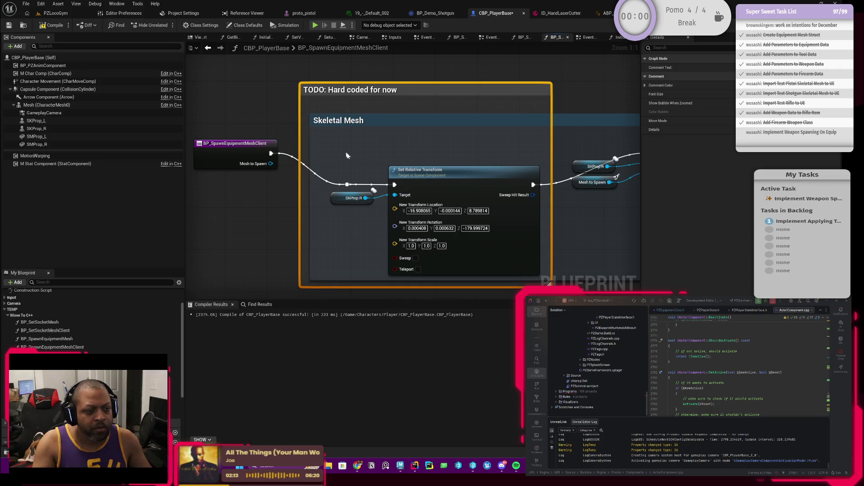
pyautogui.moveTo(458, 185); pyautogui.dragTo(453, 159)
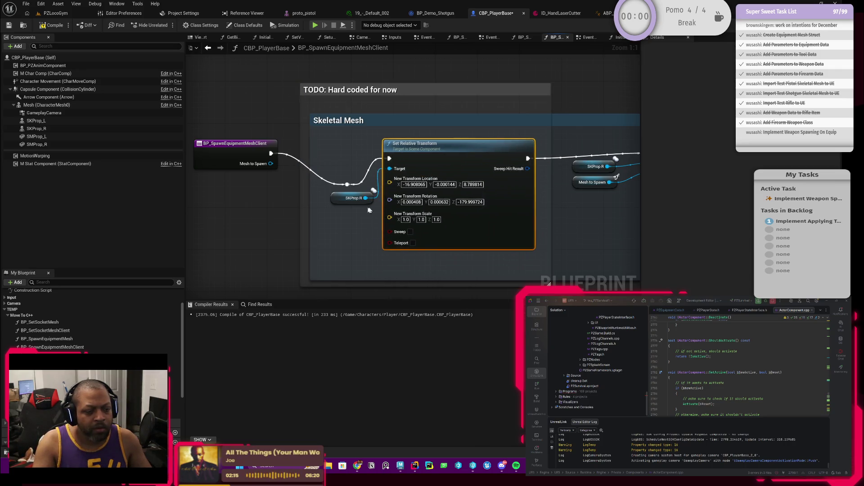
pyautogui.click(342, 185)
pyautogui.moveTo(345, 187); pyautogui.dragTo(343, 162)
pyautogui.keyDown('shift'); pyautogui.click(421, 160); pyautogui.keyUp('shift')
pyautogui.moveTo(450, 162); pyautogui.dragTo(449, 157)
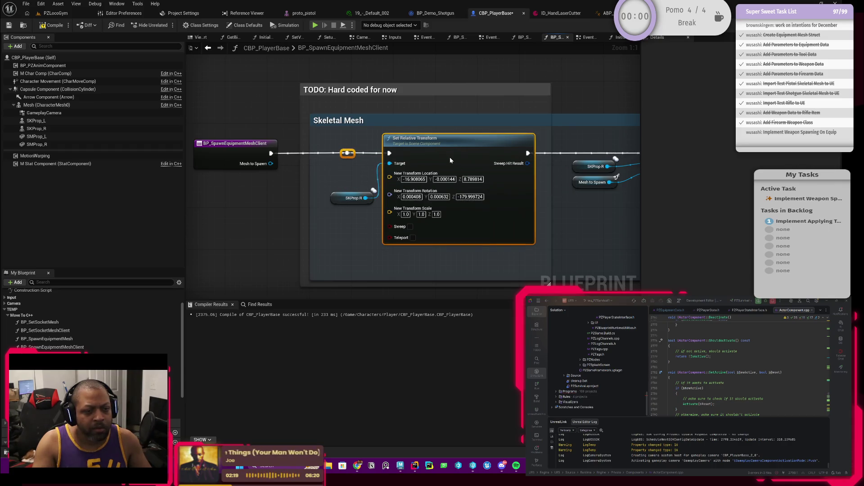
pyautogui.click(353, 198)
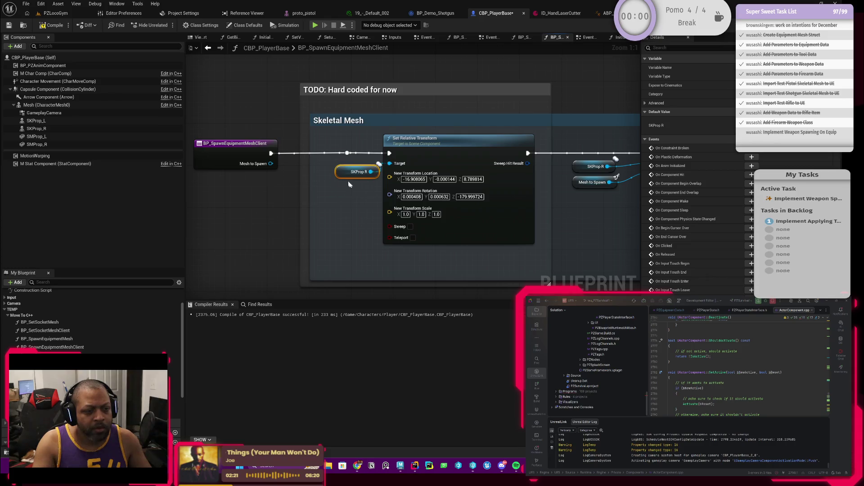
pyautogui.scroll(-1, 353, 198)
pyautogui.moveTo(479, 221); pyautogui.dragTo(435, 219)
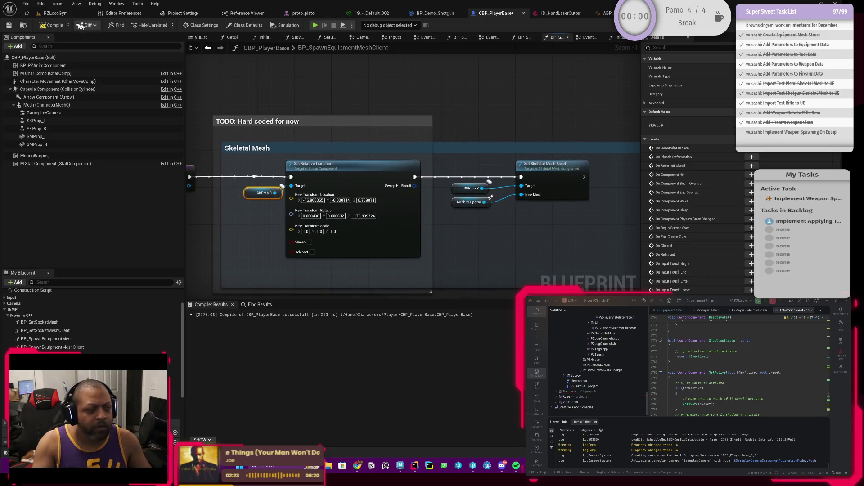
# Compile and save CBP_PlayerBase, glance at the PZLocoGym level, and return to the Blueprint
pyautogui.click(9, 25)
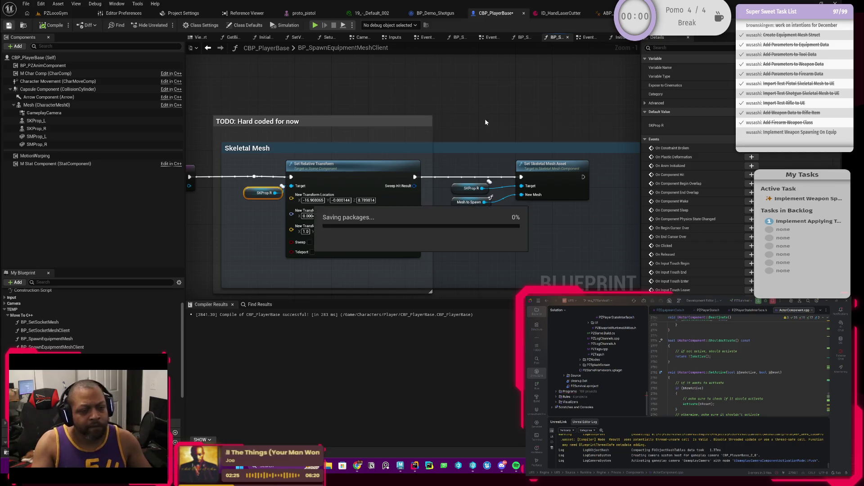
pyautogui.moveTo(389, 145); pyautogui.dragTo(488, 128)
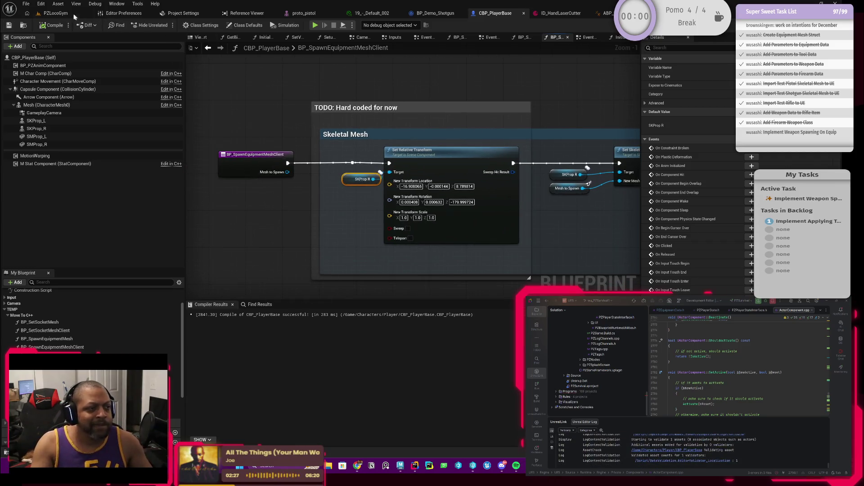
pyautogui.click(56, 13)
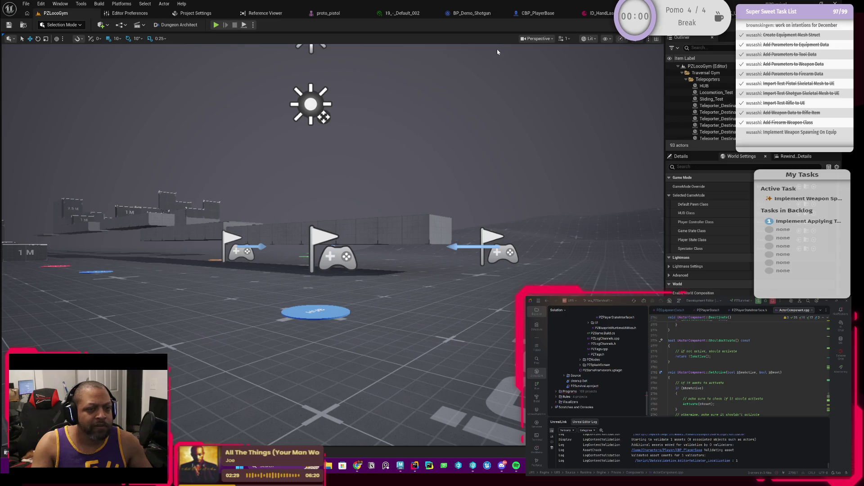
pyautogui.click(522, 16)
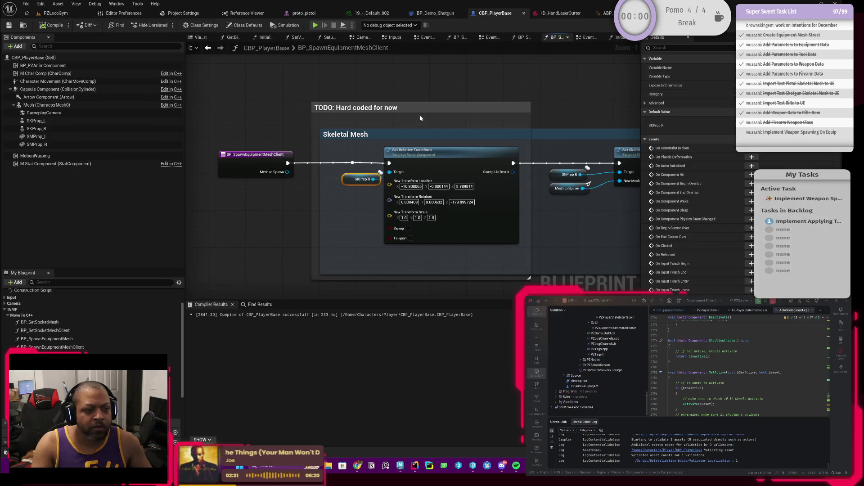
# Copy the Set Relative Transform node into the BP_SpawnEquipmentMesh graph
pyautogui.scroll(1, 420, 118)
pyautogui.moveTo(329, 197)
pyautogui.mouseDown()
pyautogui.moveTo(359, 186)
pyautogui.moveTo(359, 177)
pyautogui.mouseUp()
pyautogui.click(430, 161)
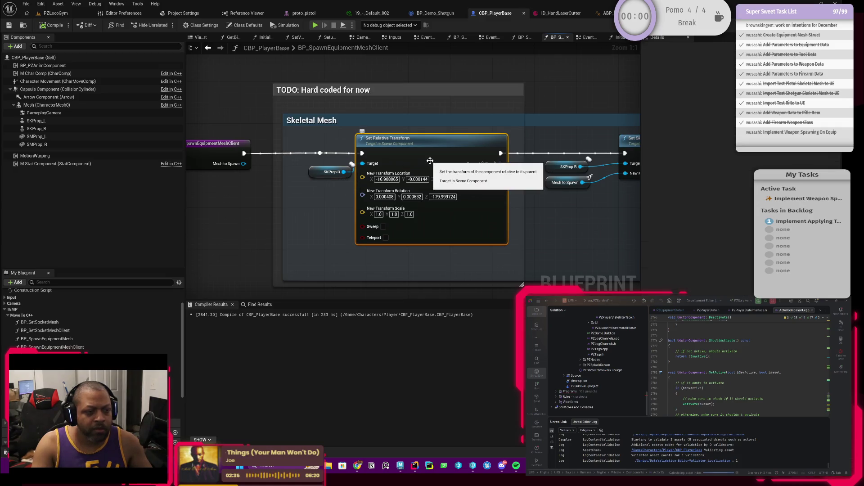
pyautogui.scroll(-2, 426, 120)
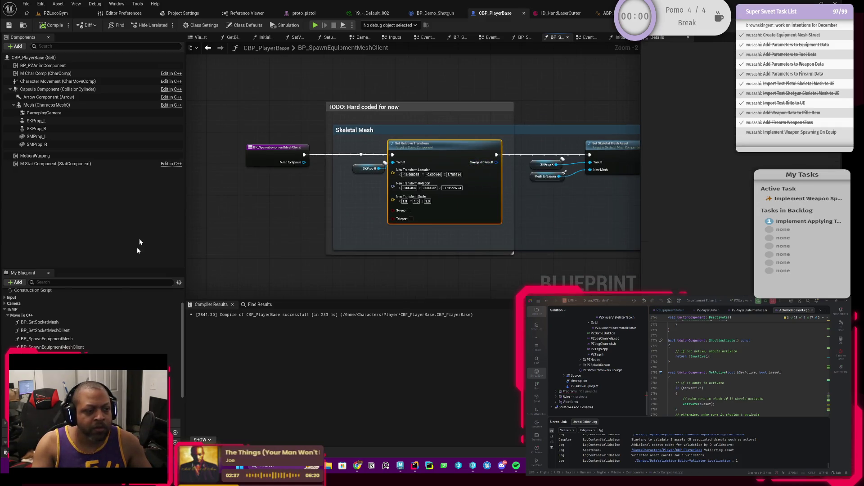
pyautogui.doubleClick(46, 338)
pyautogui.scroll(9, 360, 193)
pyautogui.moveTo(409, 198)
pyautogui.mouseDown()
pyautogui.moveTo(270, 196)
pyautogui.moveTo(347, 193)
pyautogui.moveTo(378, 233)
pyautogui.moveTo(302, 181)
pyautogui.mouseUp()
pyautogui.hotkey('ctrl', 'v')
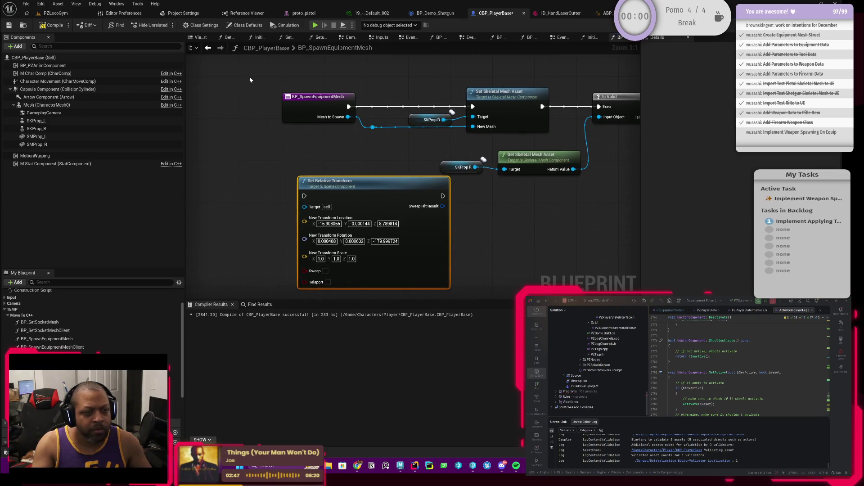
# Duplicate the SKProp_R getter and wire it into the pasted Set Relative Transform's Target
pyautogui.moveTo(292, 111)
pyautogui.mouseDown()
pyautogui.moveTo(197, 112)
pyautogui.moveTo(299, 216)
pyautogui.moveTo(304, 196)
pyautogui.mouseUp()
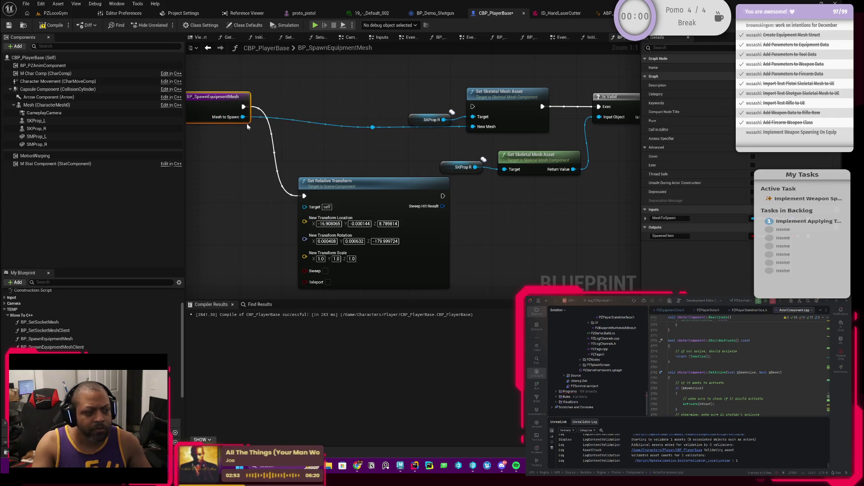
pyautogui.moveTo(243, 116)
pyautogui.mouseDown()
pyautogui.moveTo(270, 137)
pyautogui.moveTo(309, 212)
pyautogui.mouseUp()
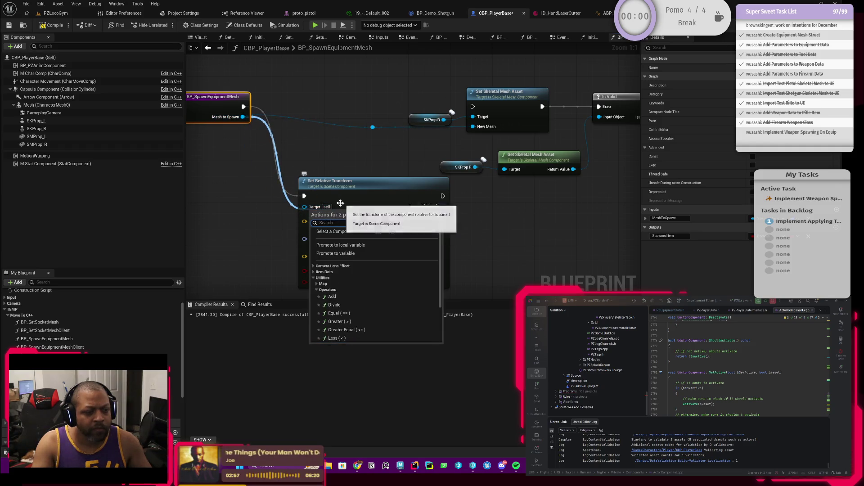
pyautogui.click(329, 174)
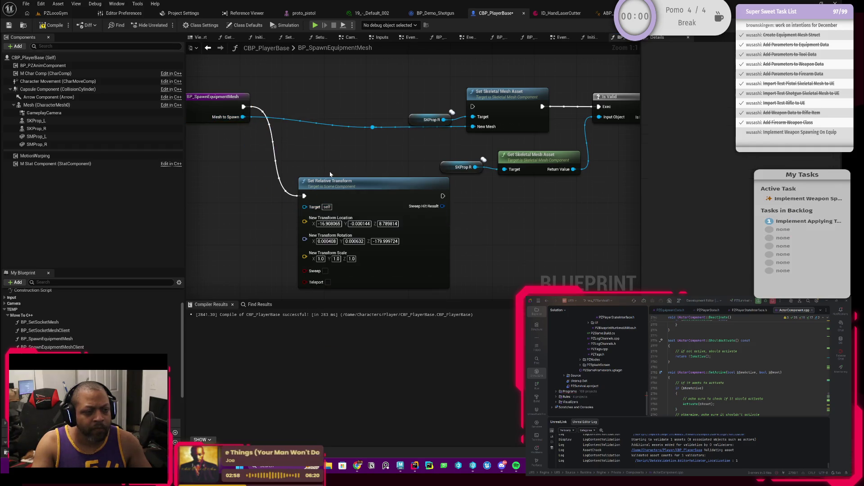
pyautogui.click(423, 119)
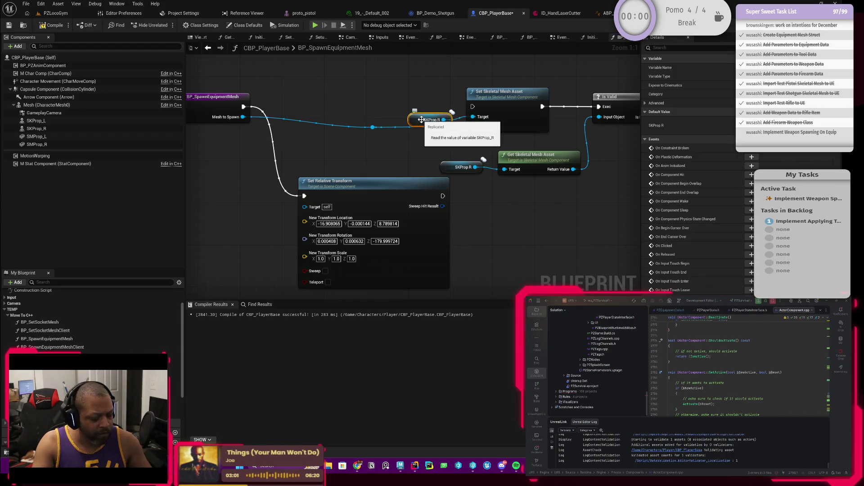
pyautogui.hotkey('ctrl', 'c')
pyautogui.hotkey('ctrl', 'v')
pyautogui.moveTo(244, 204); pyautogui.dragTo(305, 207)
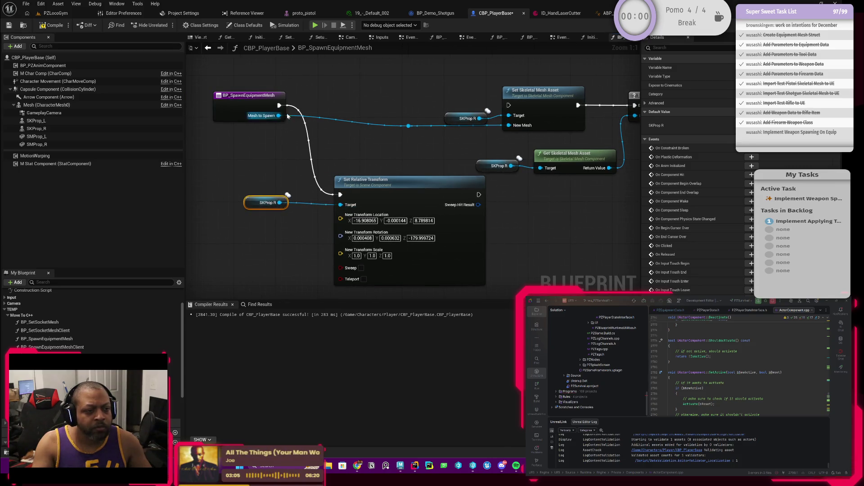
# Run Set Skeletal Mesh Asset after Set Relative Transform and arrange the nodes beside the entry node
pyautogui.moveTo(478, 195)
pyautogui.mouseDown()
pyautogui.moveTo(463, 117)
pyautogui.moveTo(509, 105)
pyautogui.mouseUp()
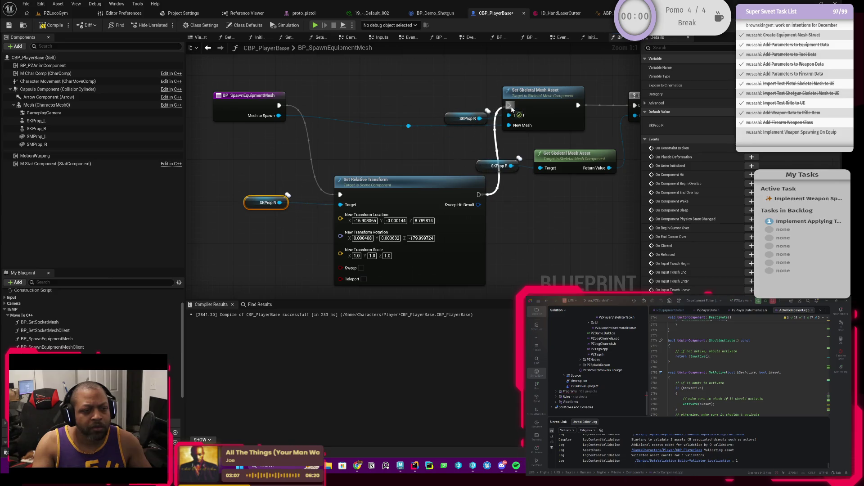
pyautogui.scroll(-2, 414, 143)
pyautogui.moveTo(360, 109); pyautogui.dragTo(262, 105)
pyautogui.moveTo(296, 142); pyautogui.dragTo(490, 243)
pyautogui.moveTo(487, 191)
pyautogui.mouseDown()
pyautogui.moveTo(443, 131)
pyautogui.moveTo(423, 119)
pyautogui.moveTo(431, 120)
pyautogui.mouseUp()
pyautogui.click(311, 125)
pyautogui.moveTo(311, 119); pyautogui.dragTo(331, 134)
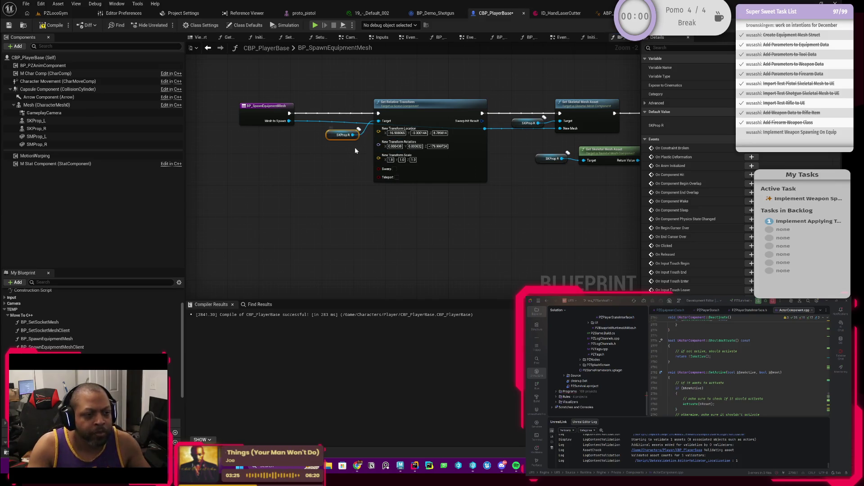
# Feed Set Skeletal Mesh Asset's New Mesh with a Mesh to Spawn getter via 'meshtosp' search
pyautogui.moveTo(334, 135); pyautogui.dragTo(342, 119)
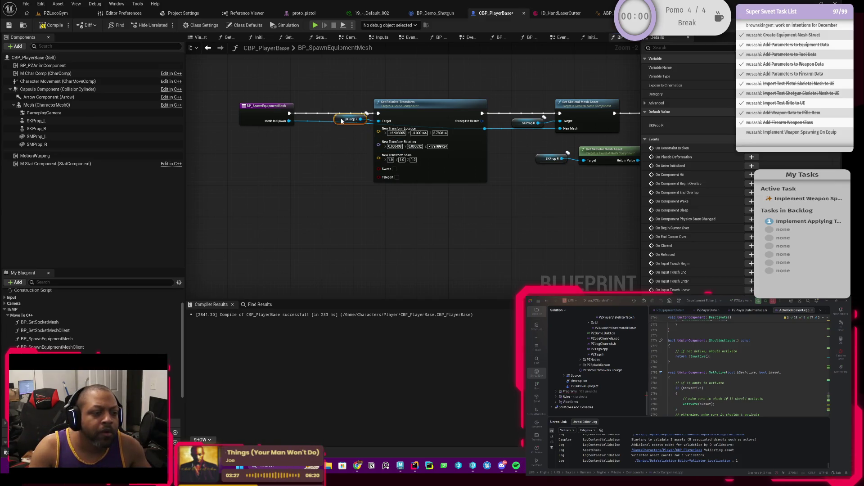
pyautogui.moveTo(340, 156); pyautogui.dragTo(355, 166)
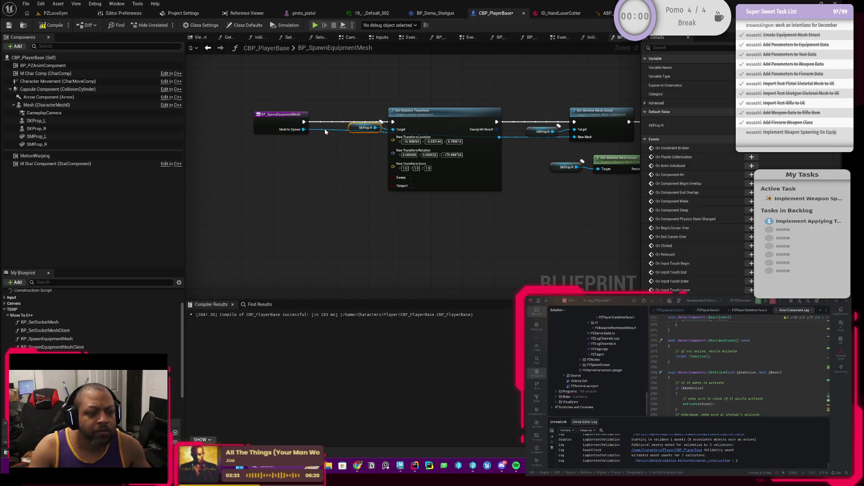
pyautogui.moveTo(510, 181); pyautogui.dragTo(468, 184)
pyautogui.moveTo(535, 143); pyautogui.dragTo(512, 154)
pyautogui.write('meshtosp')
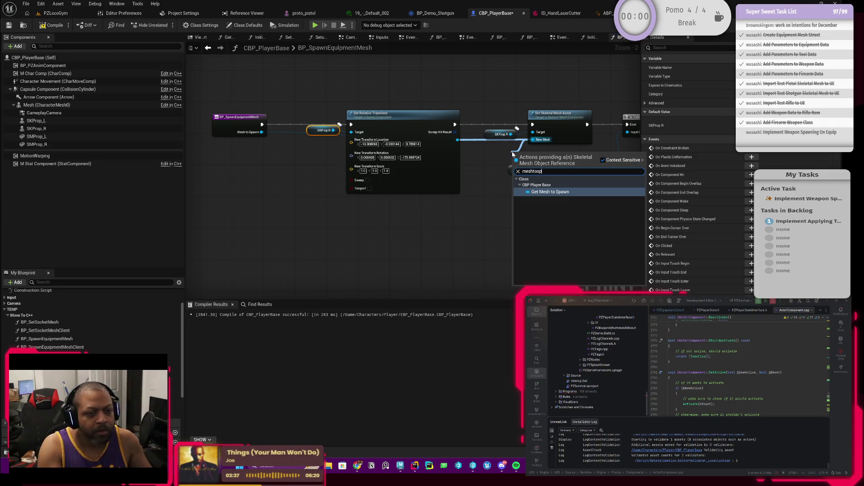
pyautogui.press('Return')
pyautogui.moveTo(495, 154); pyautogui.dragTo(492, 142)
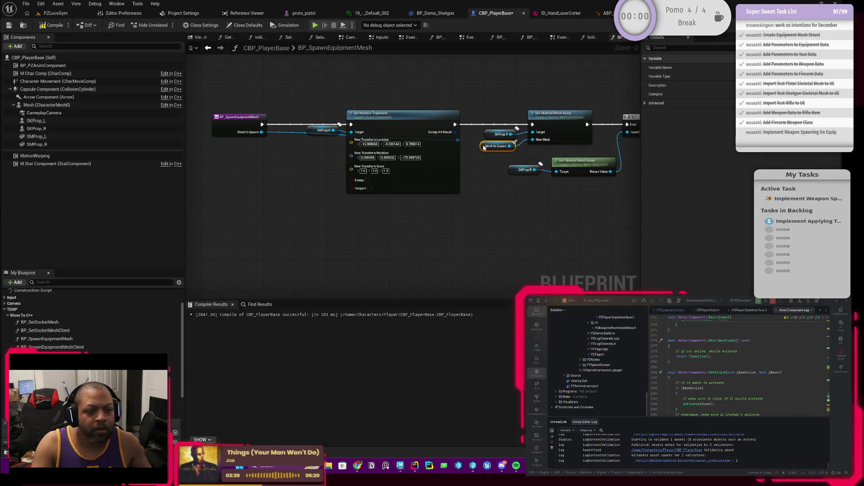
# Tidy the spawn-equipment node chain and compile CBP_PlayerBase
pyautogui.click(432, 135)
pyautogui.moveTo(418, 91); pyautogui.dragTo(413, 117)
pyautogui.moveTo(360, 77); pyautogui.dragTo(307, 140)
pyautogui.moveTo(435, 170)
pyautogui.mouseDown()
pyautogui.moveTo(405, 171)
pyautogui.moveTo(353, 206)
pyautogui.moveTo(347, 192)
pyautogui.mouseUp()
pyautogui.scroll(-2, 440, 220)
pyautogui.moveTo(318, 131); pyautogui.dragTo(493, 213)
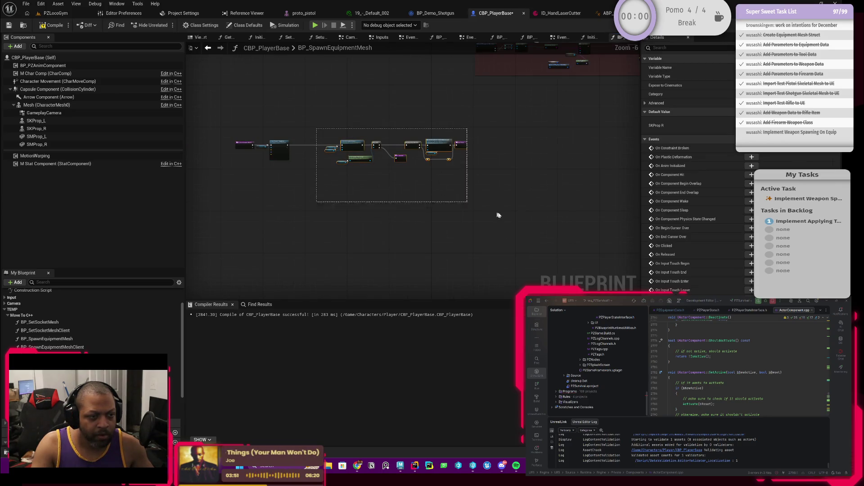
pyautogui.scroll(1, 350, 176)
pyautogui.moveTo(350, 177)
pyautogui.mouseDown()
pyautogui.moveTo(422, 156)
pyautogui.moveTo(392, 144)
pyautogui.mouseUp()
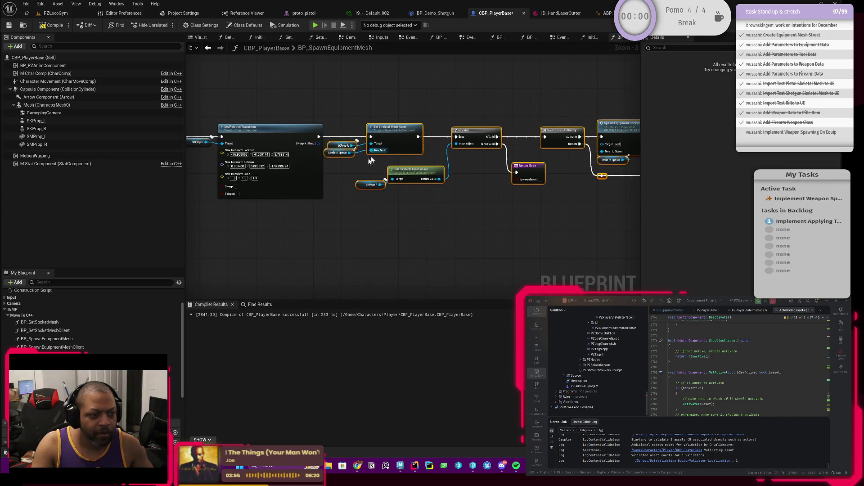
pyautogui.scroll(3, 304, 192)
pyautogui.moveTo(304, 193); pyautogui.dragTo(300, 197)
pyautogui.click(51, 26)
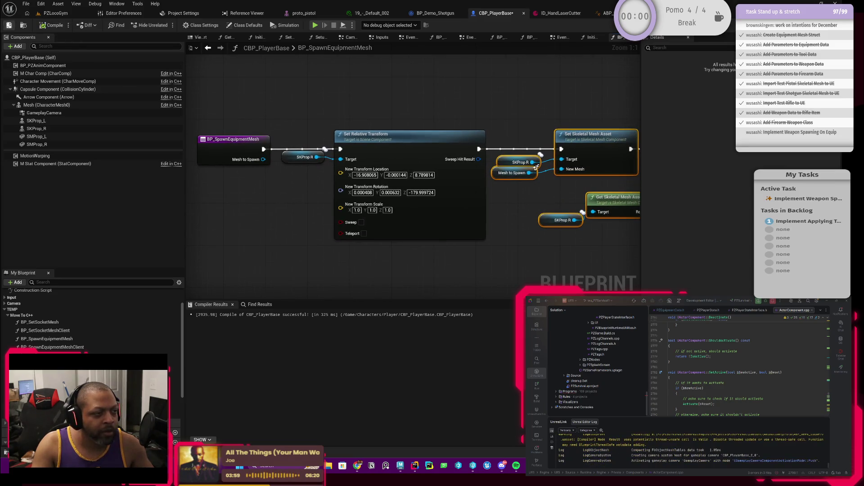
pyautogui.moveTo(483, 255); pyautogui.dragTo(440, 233)
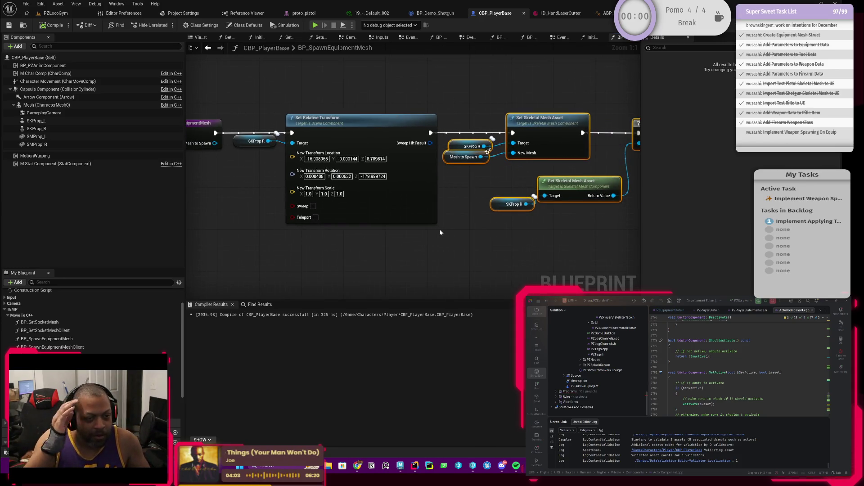
pyautogui.scroll(-1, 535, 240)
pyautogui.moveTo(478, 223)
pyautogui.mouseDown()
pyautogui.moveTo(290, 237)
pyautogui.moveTo(314, 229)
pyautogui.moveTo(453, 250)
pyautogui.moveTo(575, 247)
pyautogui.moveTo(406, 248)
pyautogui.mouseUp()
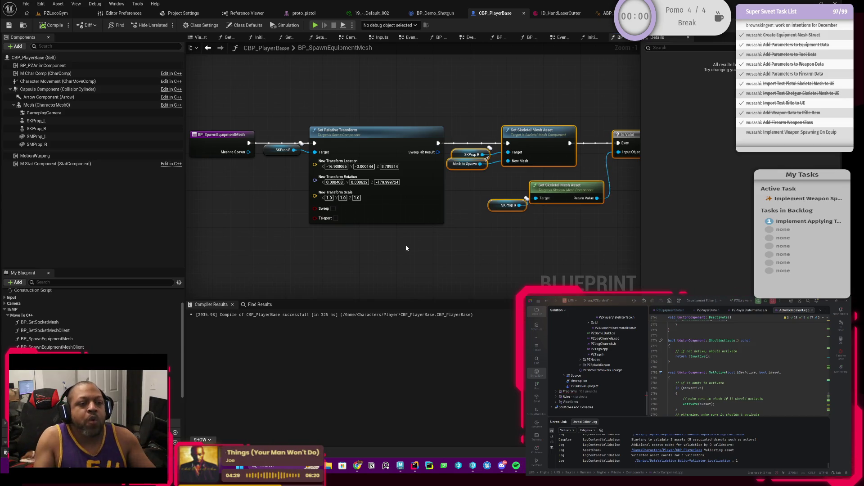
pyautogui.scroll(1, 487, 245)
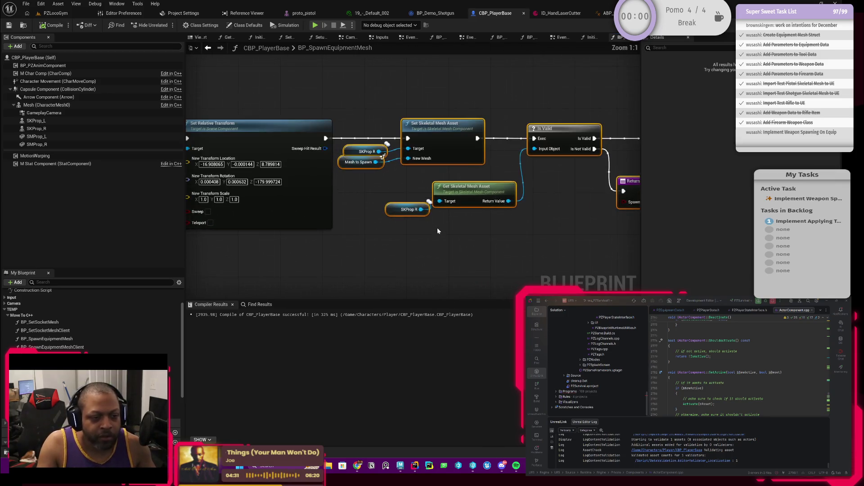
pyautogui.moveTo(396, 218)
pyautogui.mouseDown()
pyautogui.moveTo(421, 228)
pyautogui.moveTo(396, 218)
pyautogui.moveTo(438, 215)
pyautogui.mouseUp()
pyautogui.click(387, 221)
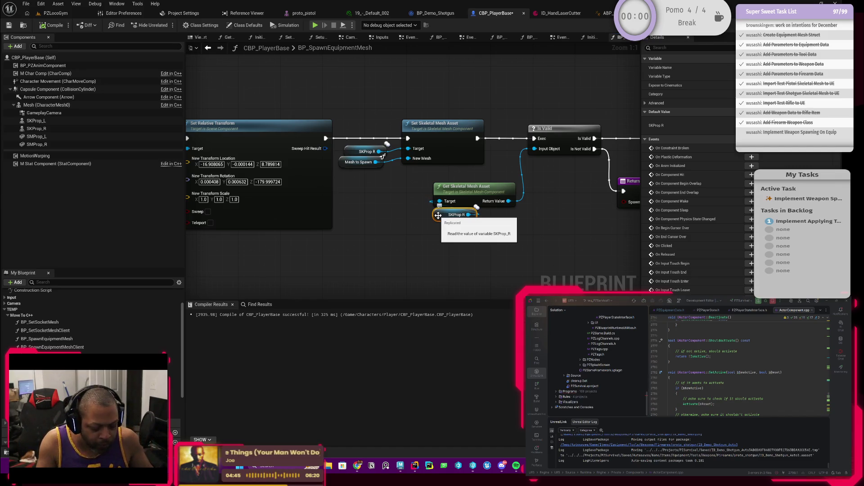
pyautogui.moveTo(472, 173)
pyautogui.mouseDown()
pyautogui.moveTo(469, 190)
pyautogui.moveTo(384, 171)
pyautogui.moveTo(435, 171)
pyautogui.moveTo(386, 170)
pyautogui.moveTo(387, 204)
pyautogui.moveTo(538, 189)
pyautogui.mouseUp()
pyautogui.moveTo(360, 193); pyautogui.dragTo(486, 182)
pyautogui.moveTo(320, 194); pyautogui.dragTo(477, 181)
pyautogui.moveTo(296, 182)
pyautogui.mouseDown()
pyautogui.moveTo(305, 183)
pyautogui.moveTo(274, 176)
pyautogui.mouseUp()
pyautogui.click(308, 145)
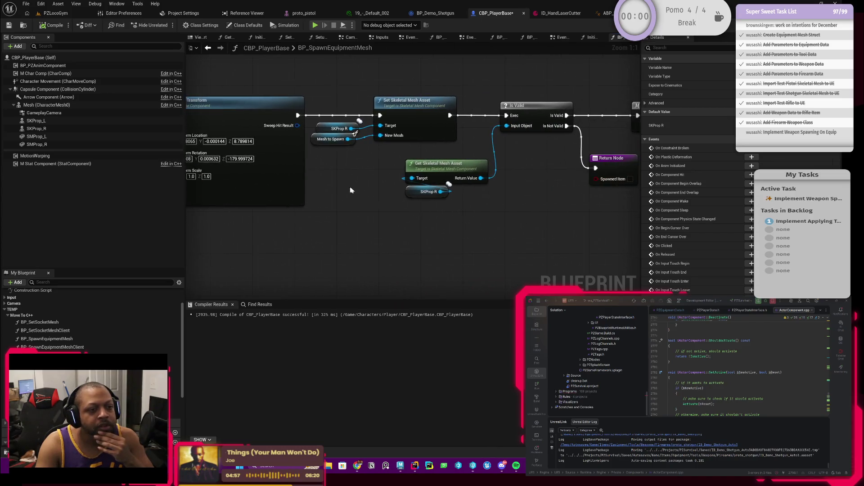
pyautogui.moveTo(493, 202); pyautogui.dragTo(447, 194)
pyautogui.click(371, 198)
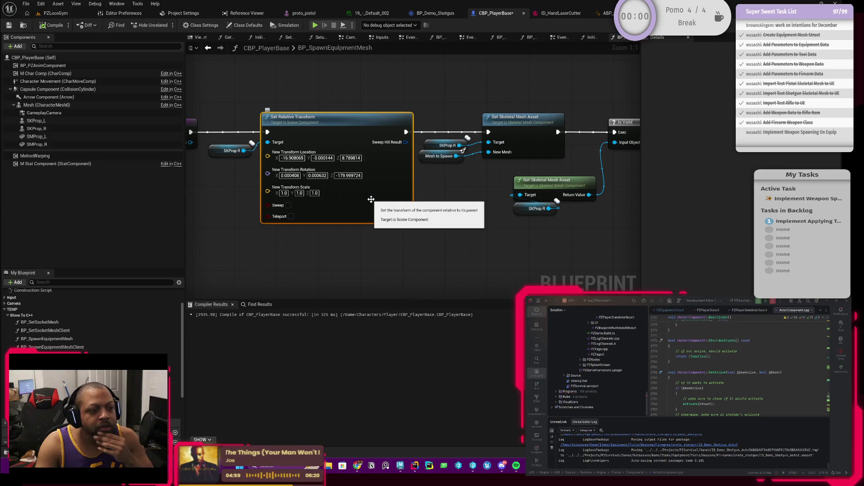
pyautogui.moveTo(469, 221); pyautogui.dragTo(308, 212)
pyautogui.moveTo(465, 216); pyautogui.dragTo(383, 220)
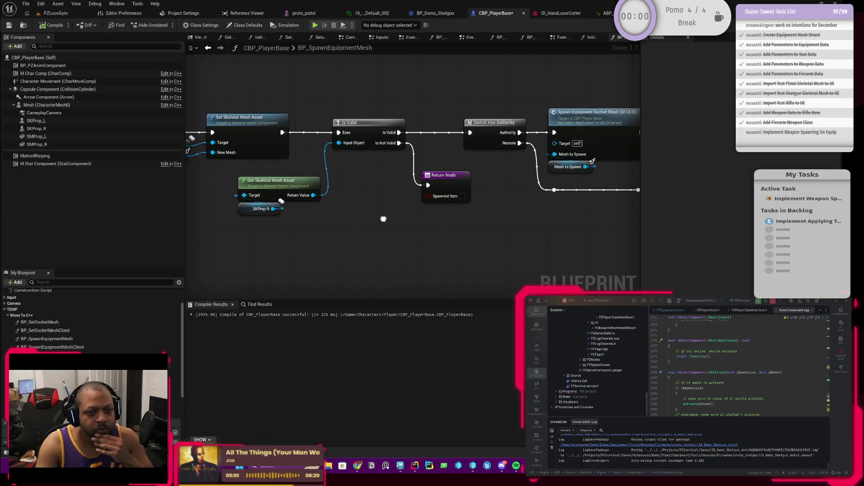
pyautogui.moveTo(462, 196); pyautogui.dragTo(597, 198)
pyautogui.moveTo(357, 225); pyautogui.dragTo(444, 227)
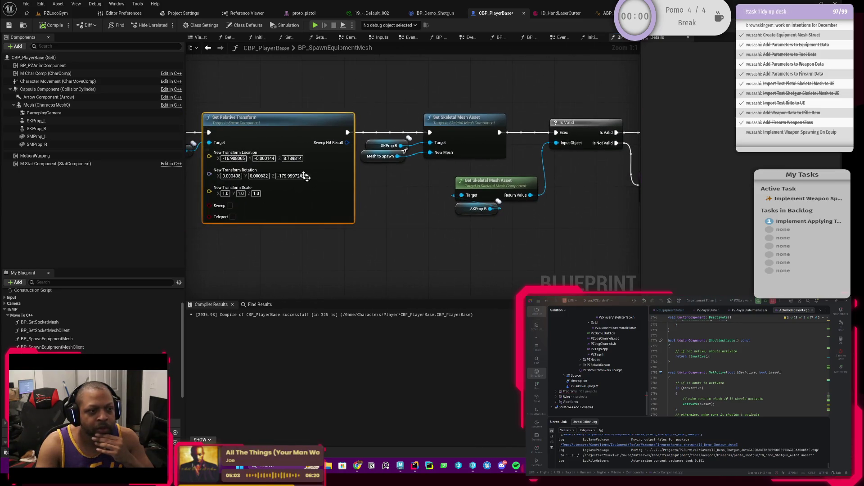
pyautogui.click(50, 13)
pyautogui.click(216, 25)
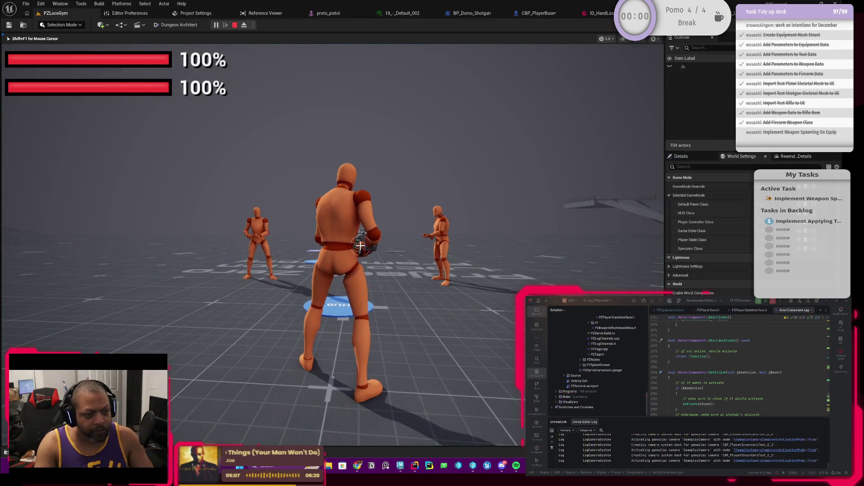
# Walk past the HUB pad to the other characters and inspect their shotgun from several angles
pyautogui.press('w')
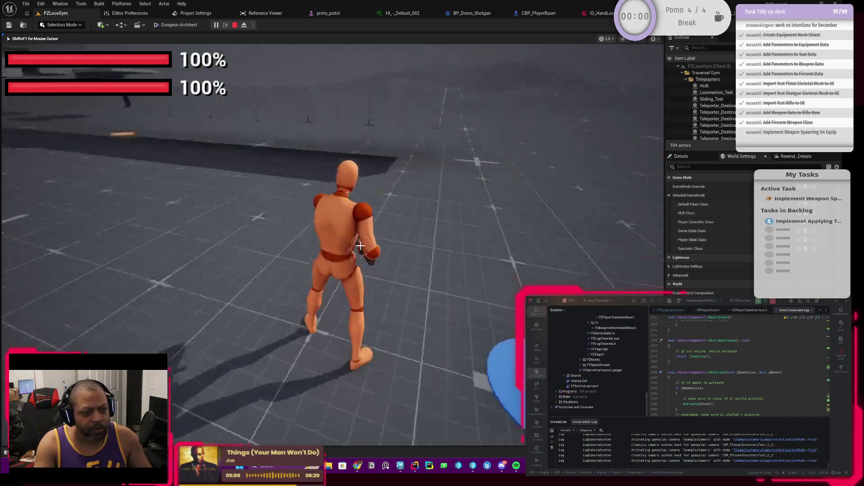
pyautogui.press('w')
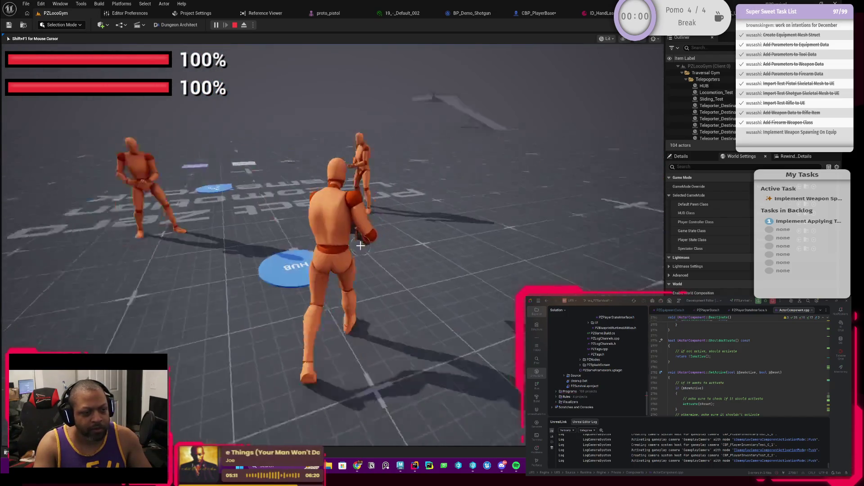
pyautogui.press('w')
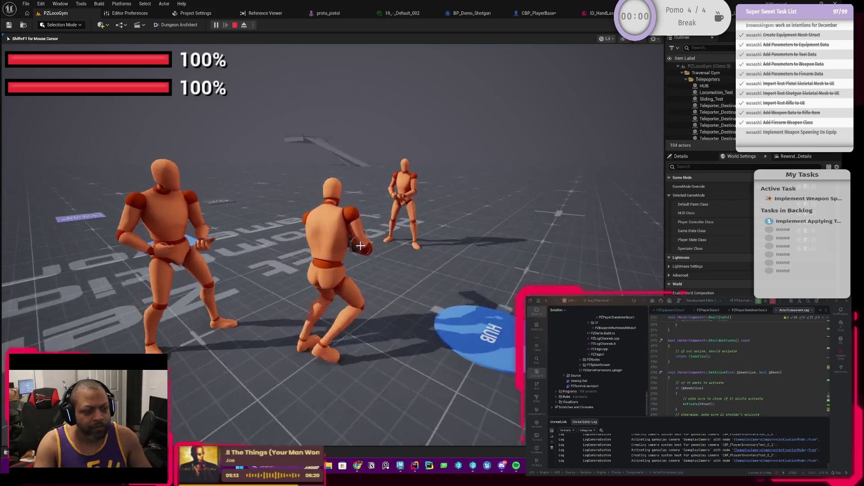
pyautogui.hotkey('alt', 'Tab')
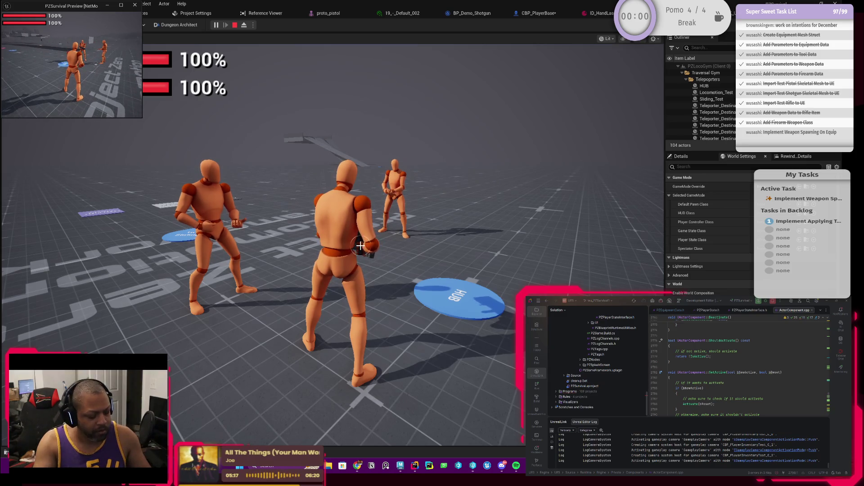
pyautogui.press('super+Up')
pyautogui.click(400, 234)
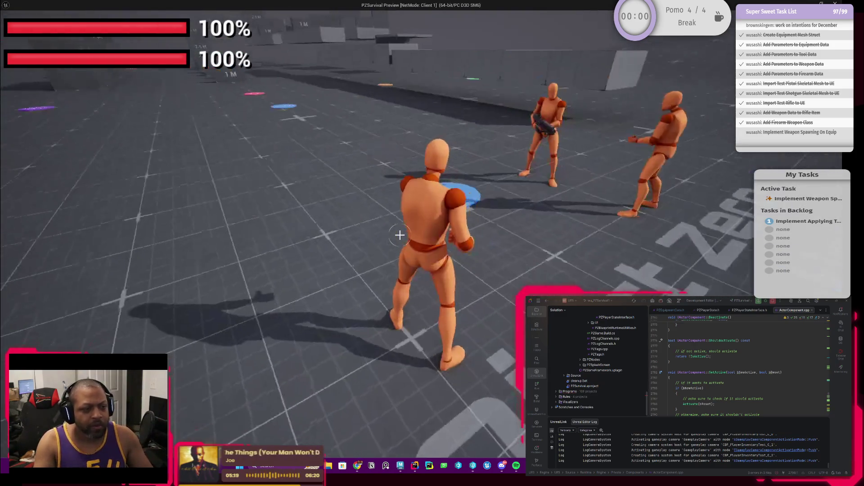
pyautogui.moveTo(400, 235); pyautogui.dragTo(400, 234)
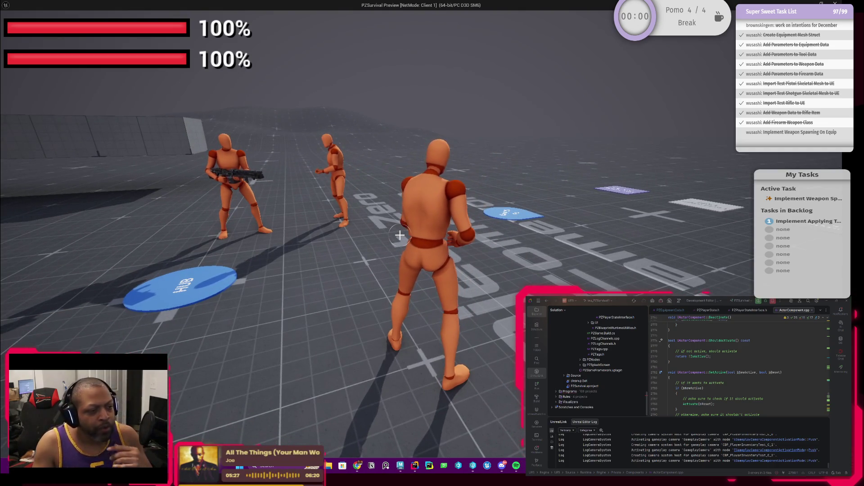
pyautogui.moveTo(399, 234); pyautogui.dragTo(400, 234)
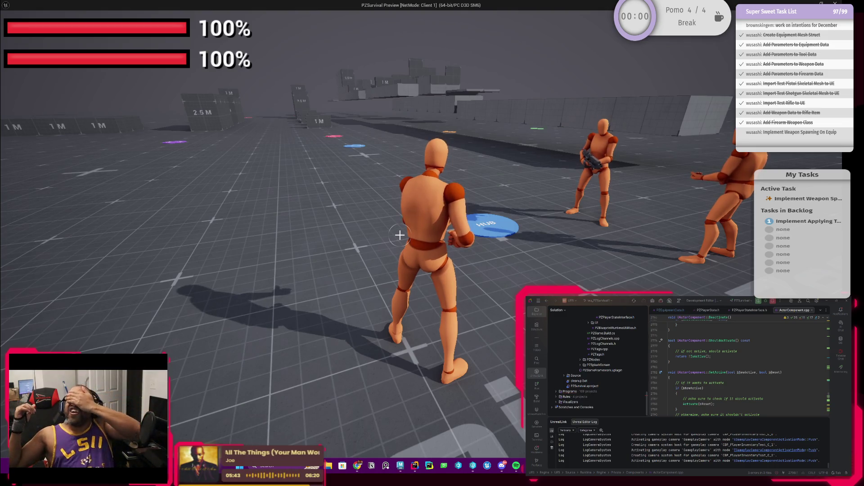
pyautogui.moveTo(400, 234); pyautogui.dragTo(400, 235)
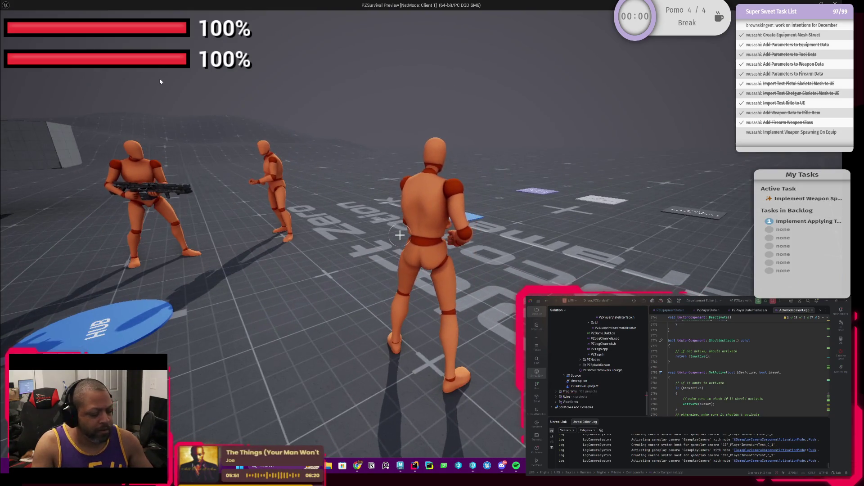
# Cycle between the Client 1 and Client 2 windows, then end the multiplayer session
pyautogui.hotkey('alt', 'Tab')
pyautogui.press('Tab')
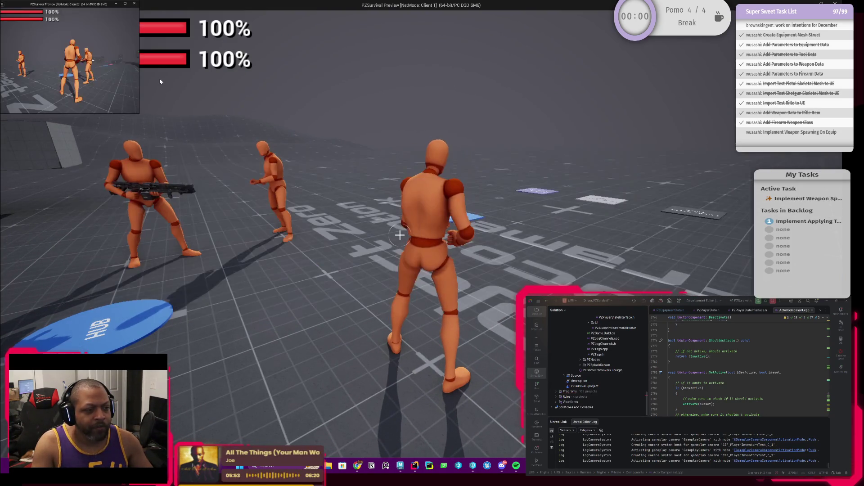
pyautogui.click(144, 89)
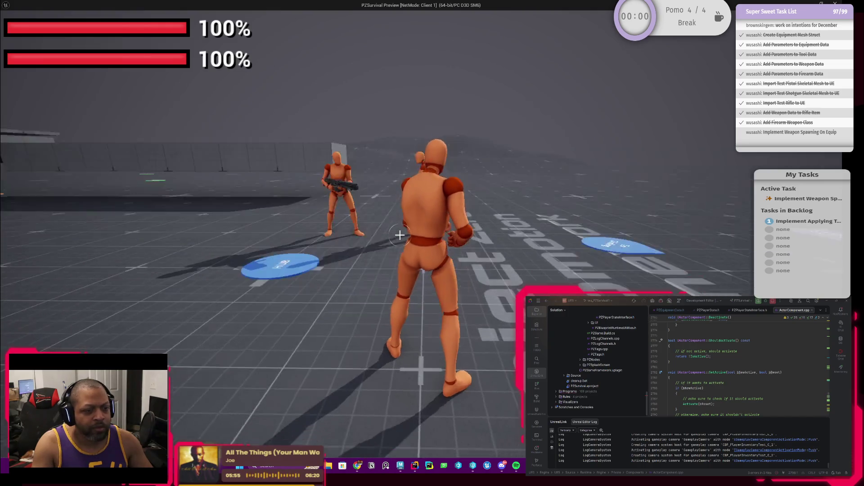
pyautogui.hotkey('alt', 'Tab')
pyautogui.press('Tab')
pyautogui.press('Tab')
pyautogui.press('Tab')
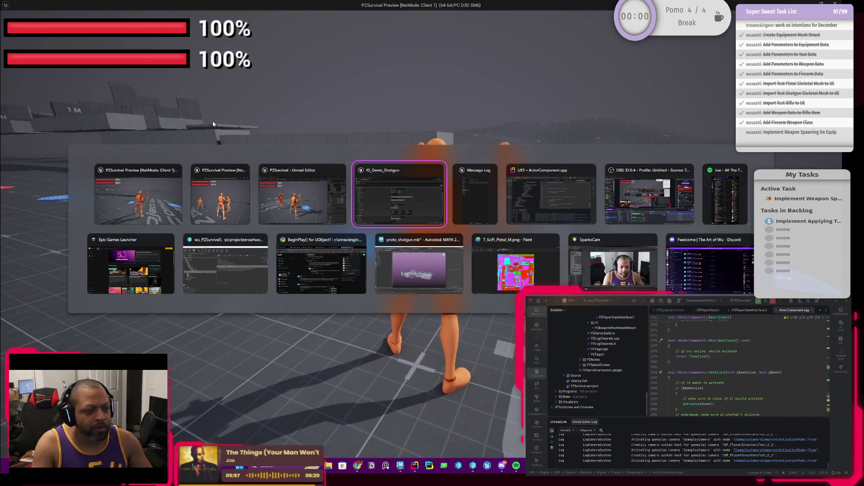
pyautogui.press('Tab')
pyautogui.press('Tab')
pyautogui.press('Tab')
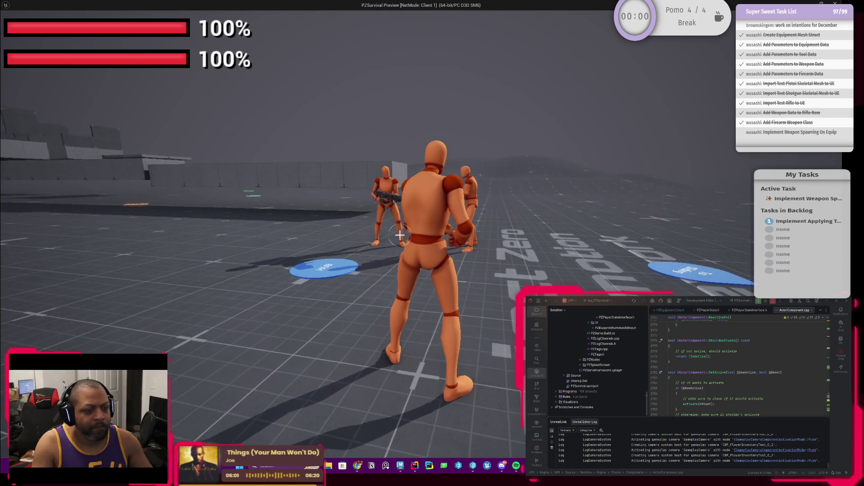
pyautogui.hotkey('alt', 'Tab')
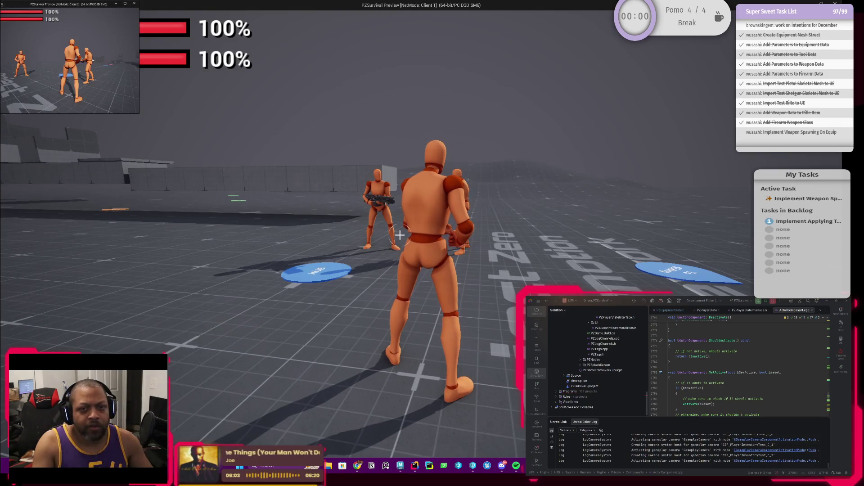
pyautogui.press('Escape')
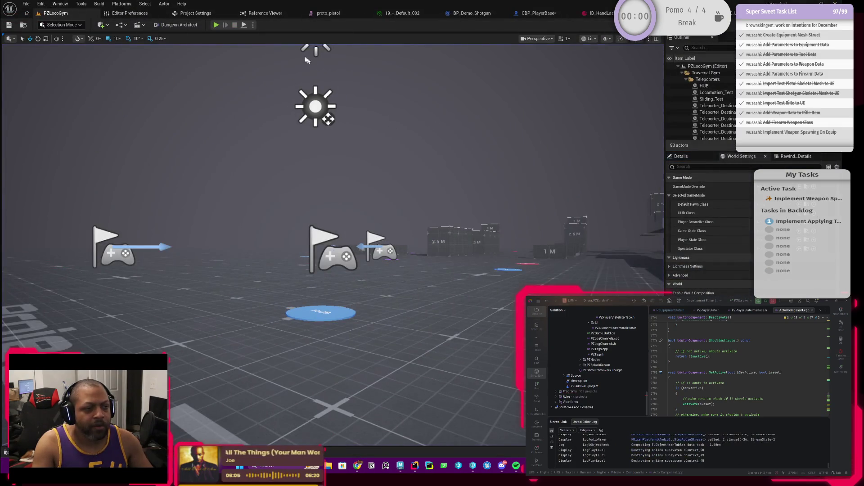
# Set Number of Players to 1 and start a single-player play session
pyautogui.click(253, 24)
pyautogui.click(313, 150)
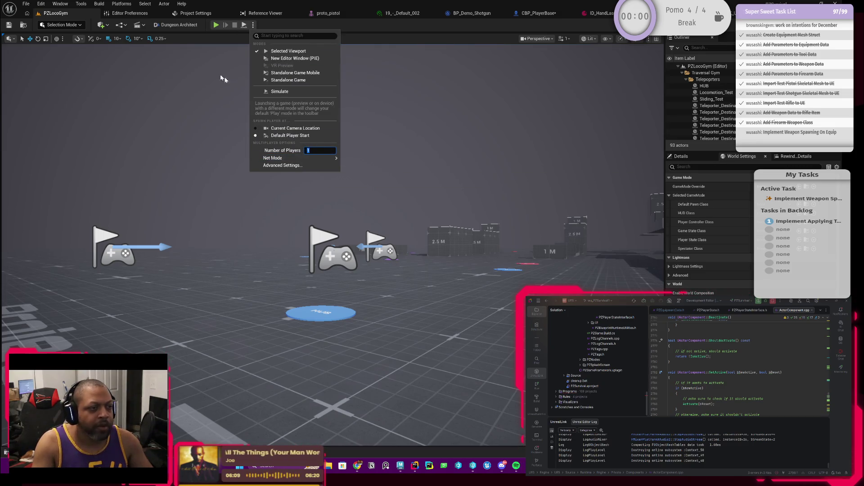
pyautogui.click(216, 24)
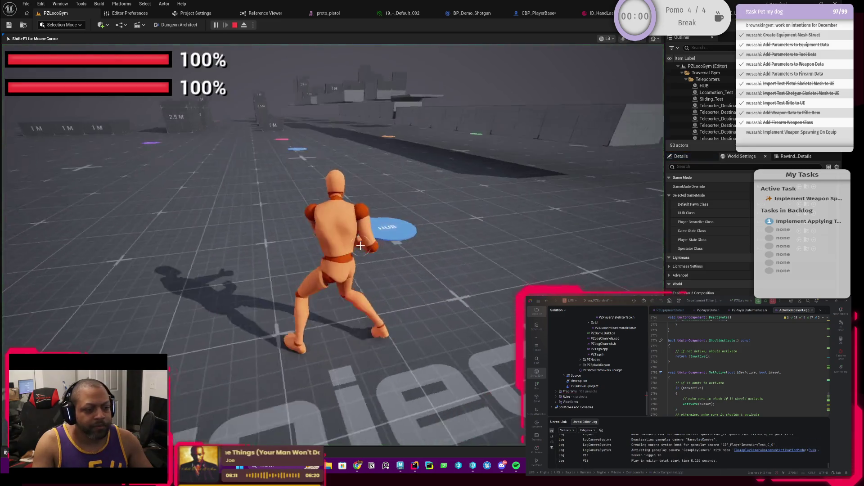
# Run the character around the gym, checking the shotgun in its hands
pyautogui.press('w')
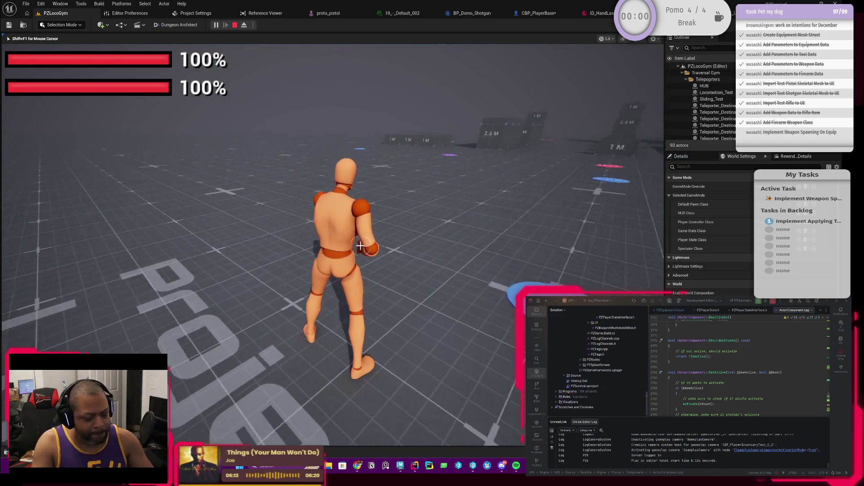
pyautogui.press('w')
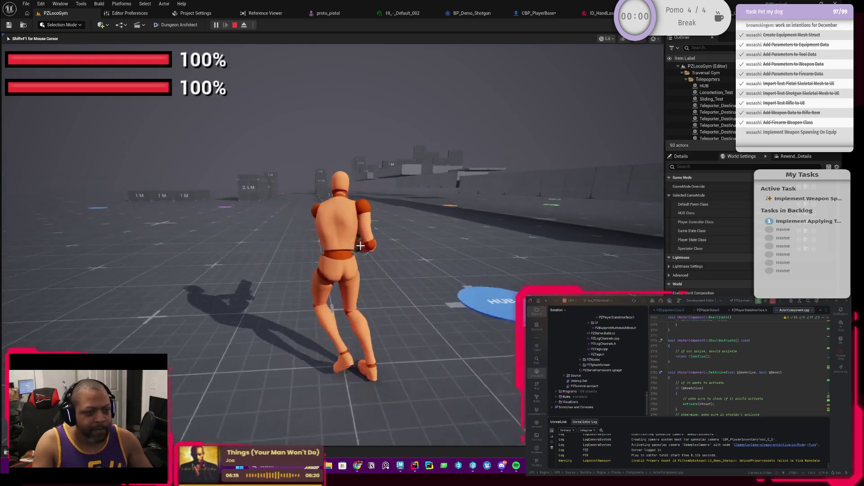
pyautogui.press('w')
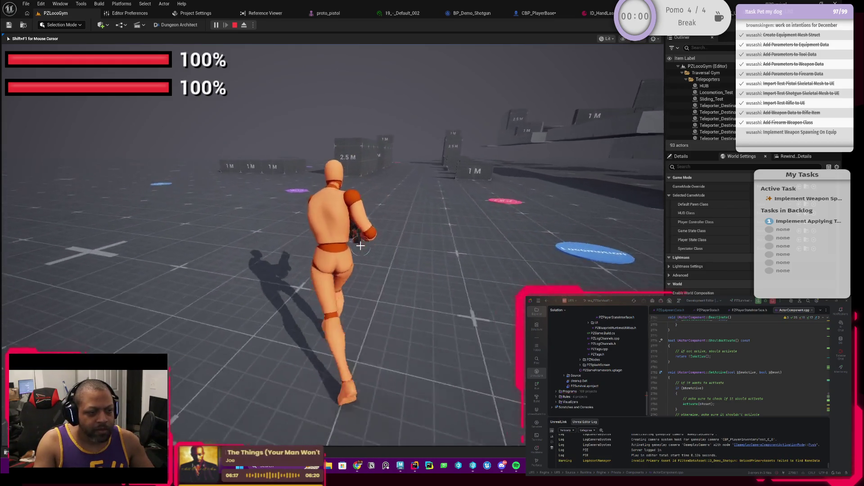
pyautogui.press('w')
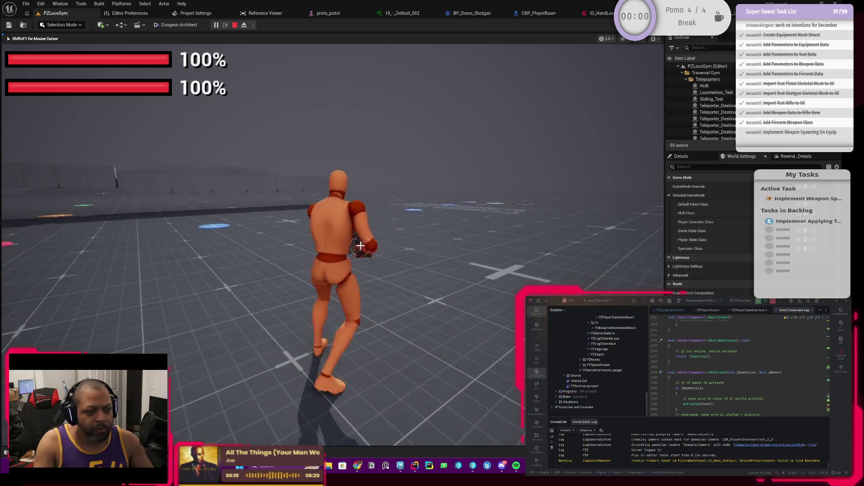
pyautogui.press('w')
pyautogui.press('w')
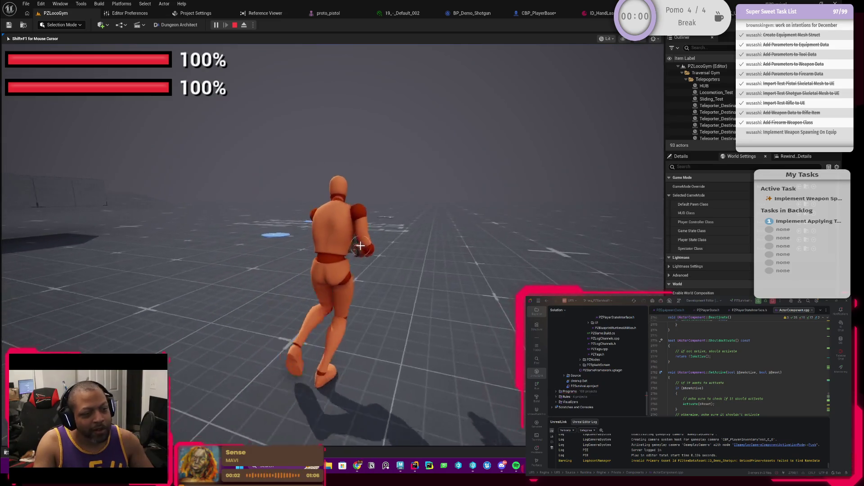
pyautogui.press('w')
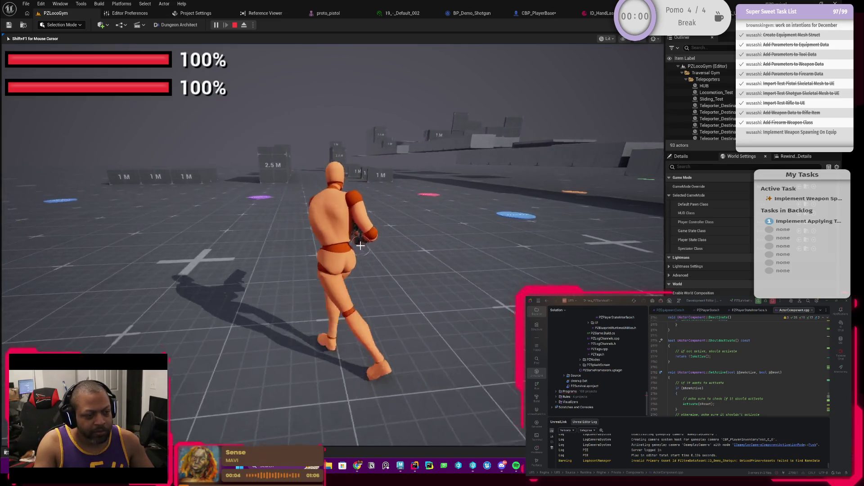
pyautogui.press('w')
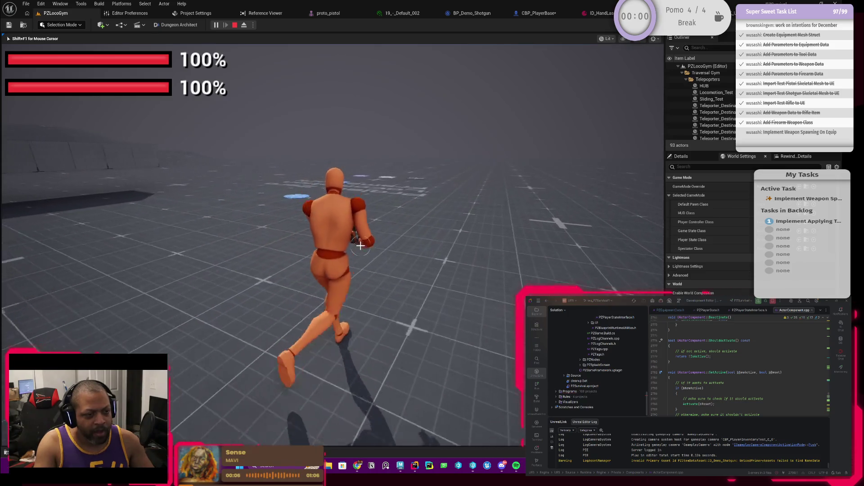
# Run toward the 1 M blocks and 2.5 M wall, then stop the session
pyautogui.press('w')
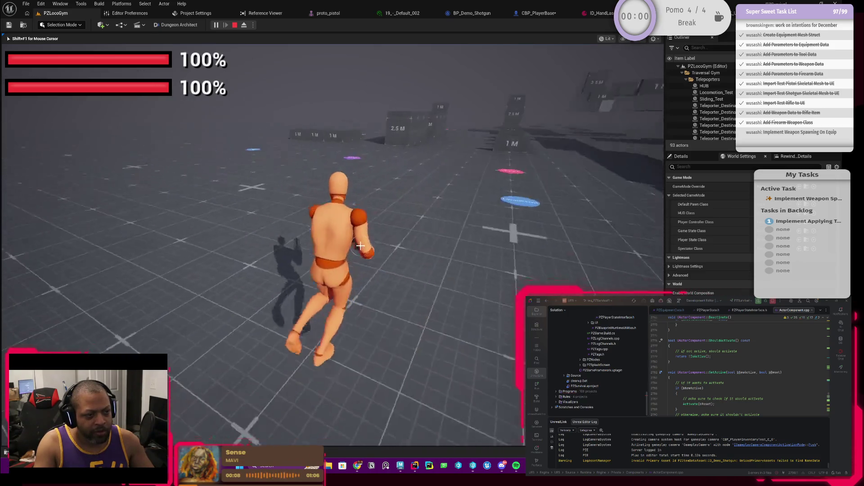
pyautogui.press('w')
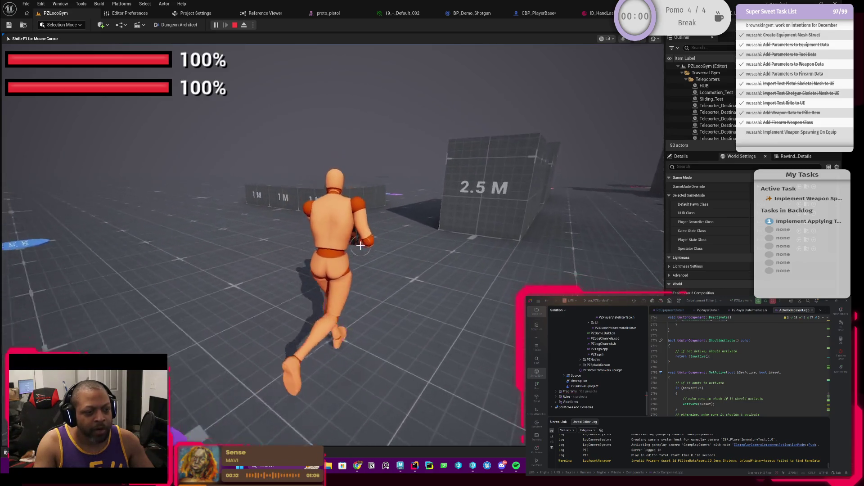
pyautogui.press('w')
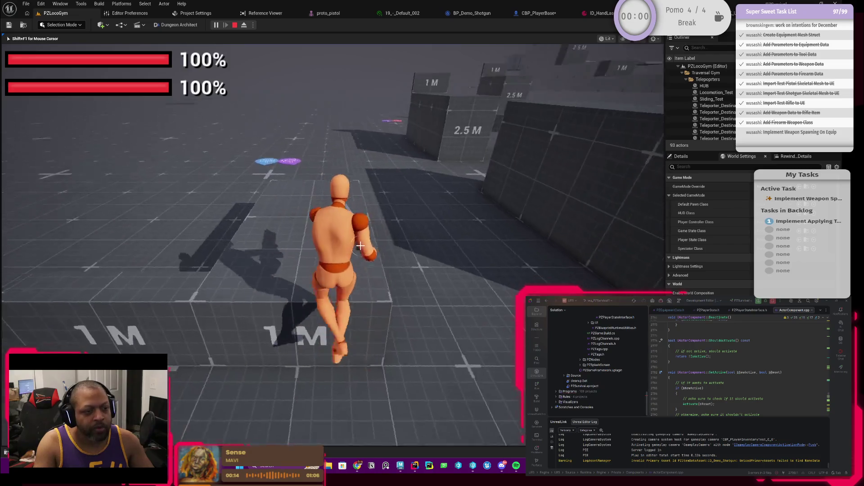
pyautogui.press('w')
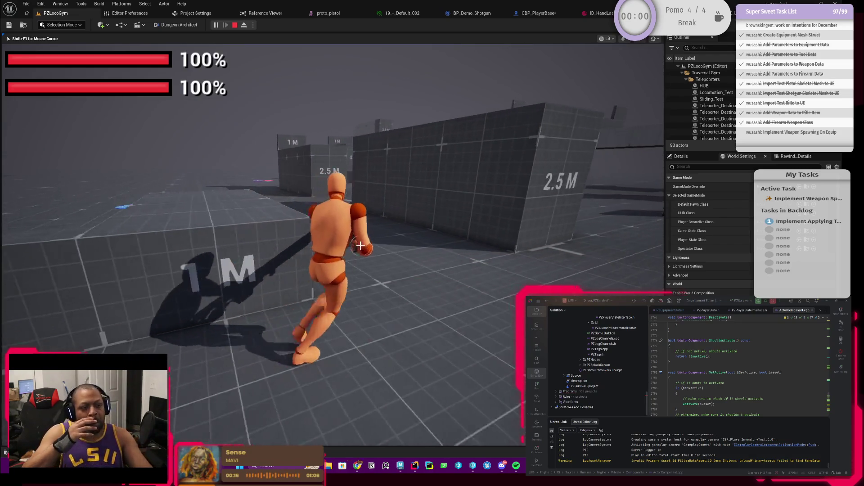
pyautogui.press('w')
pyautogui.press('w')
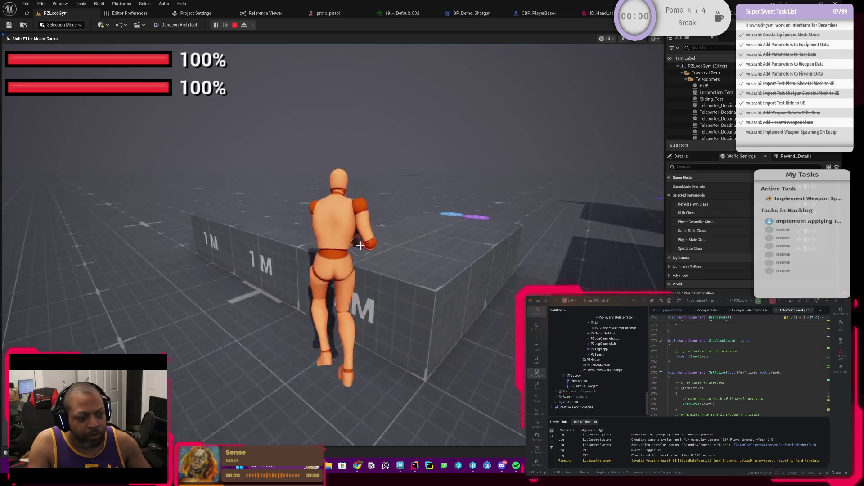
pyautogui.press('w')
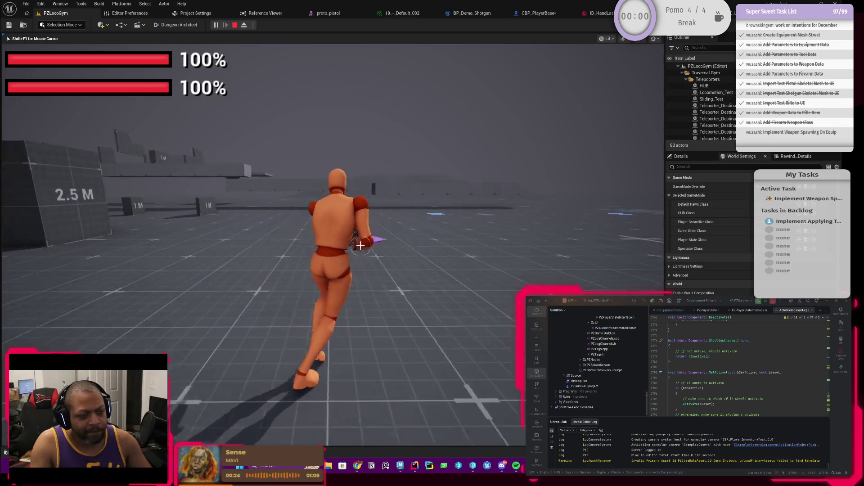
pyautogui.press('Escape')
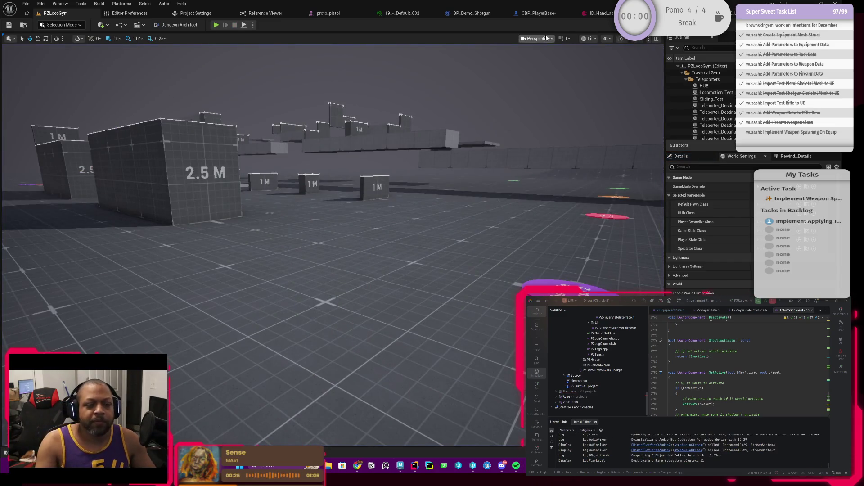
pyautogui.click(545, 13)
pyautogui.click(561, 14)
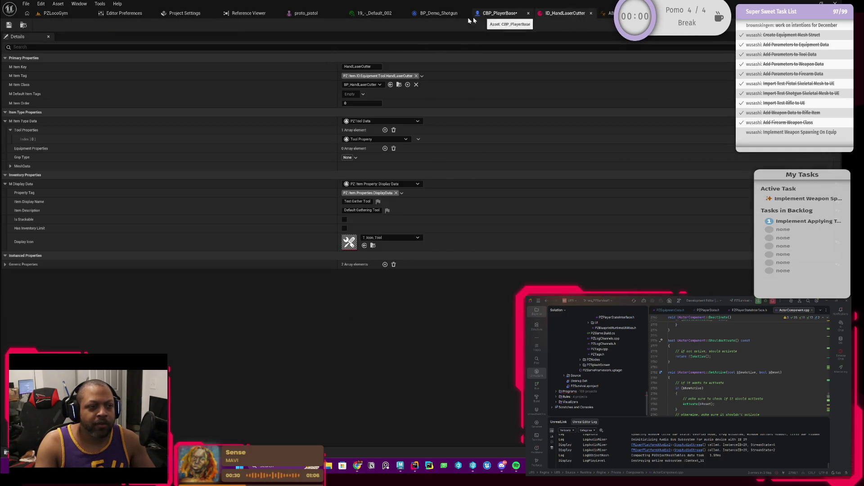
pyautogui.click(499, 13)
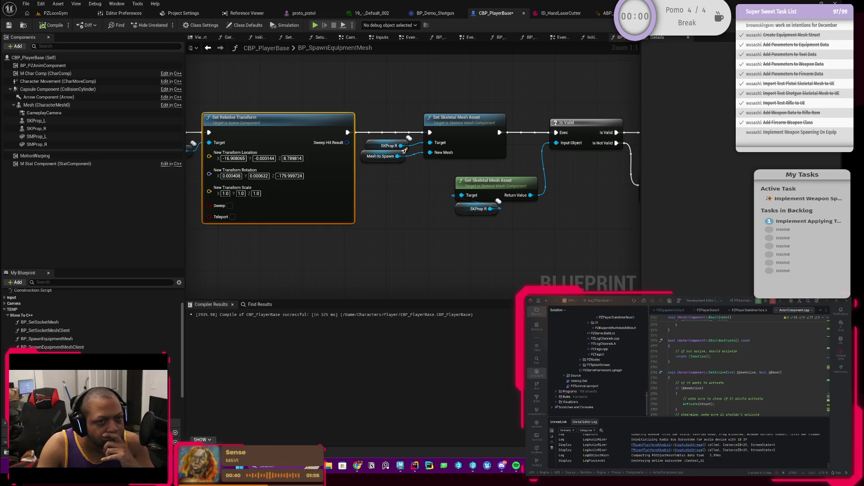
pyautogui.click(56, 13)
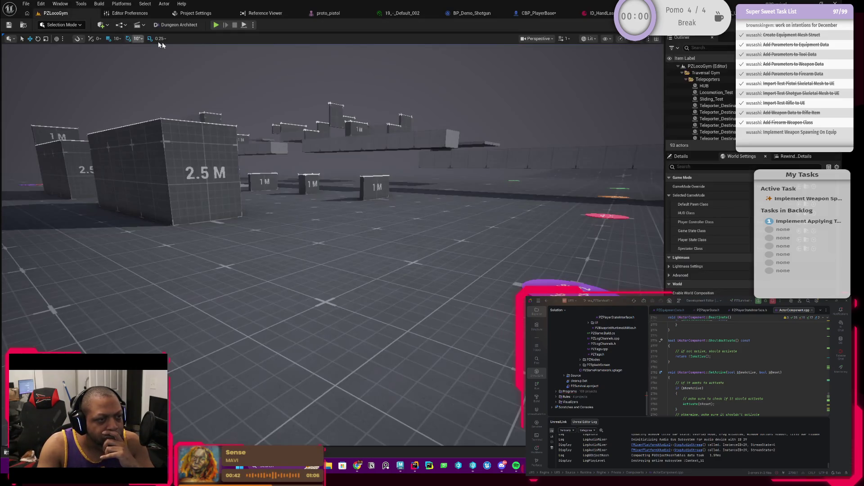
pyautogui.click(216, 25)
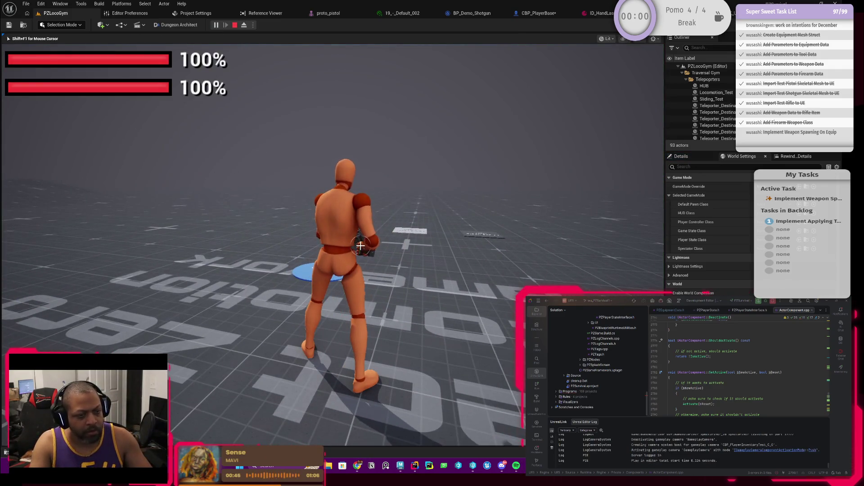
pyautogui.press('w')
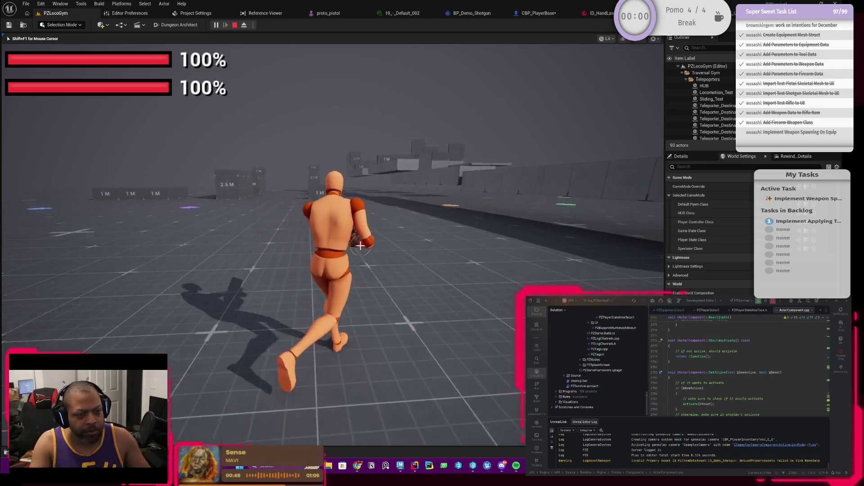
pyautogui.press('1')
pyautogui.press('Escape')
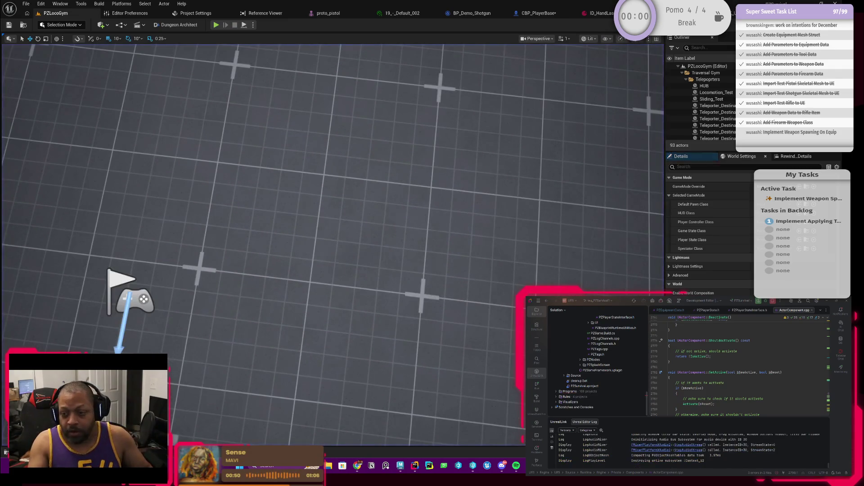